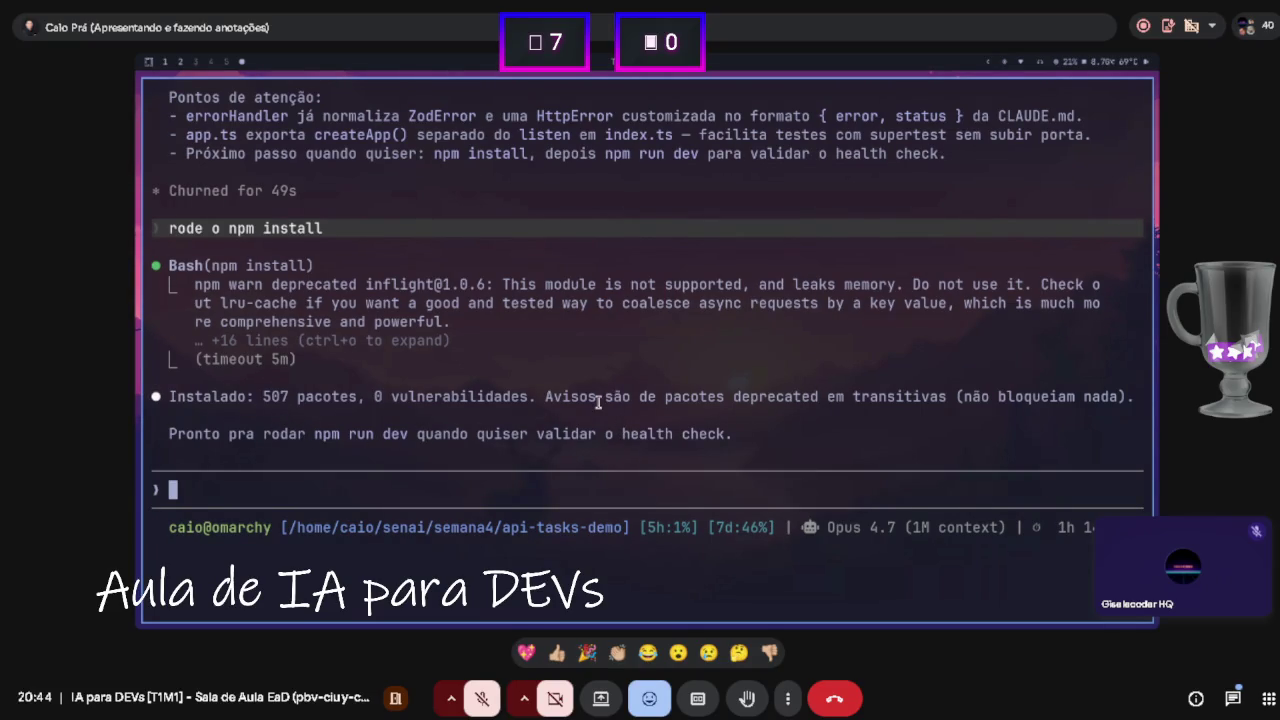
# - Open a new terminal, start tmux and run npm run dev to serve the API on localhost:3000
pyautogui.press('super+Return')
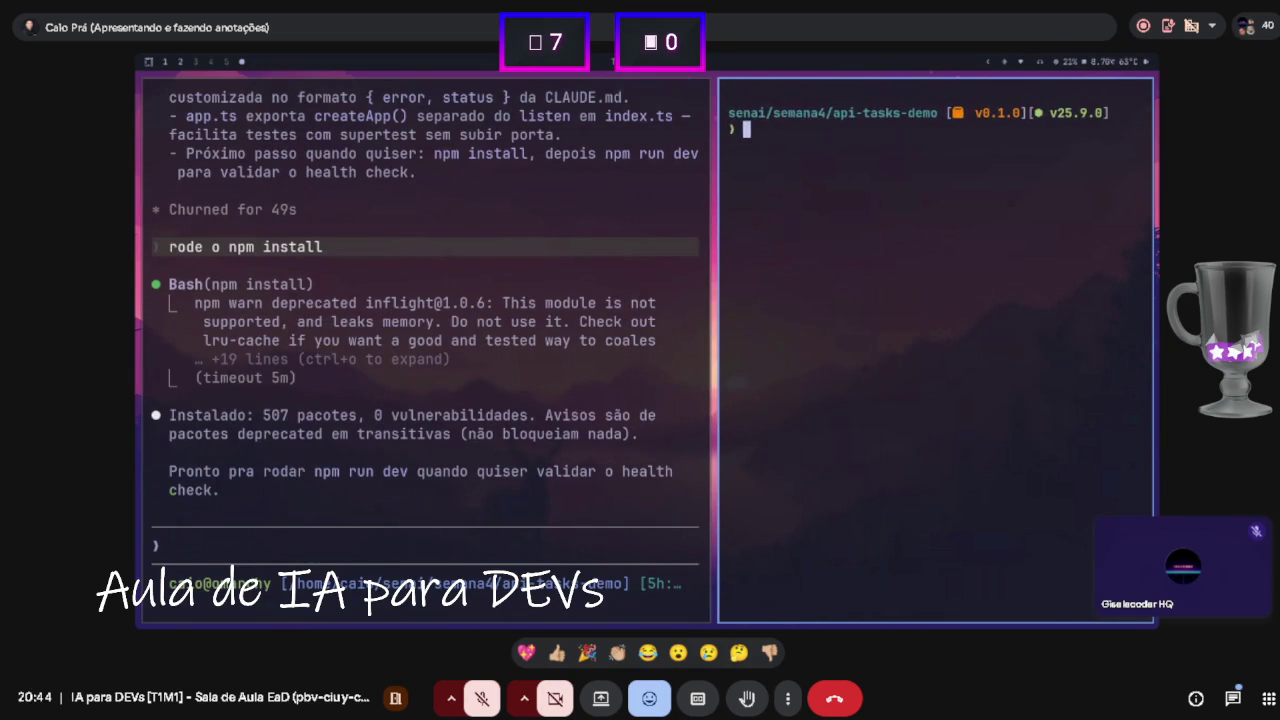
pyautogui.write('tmux')
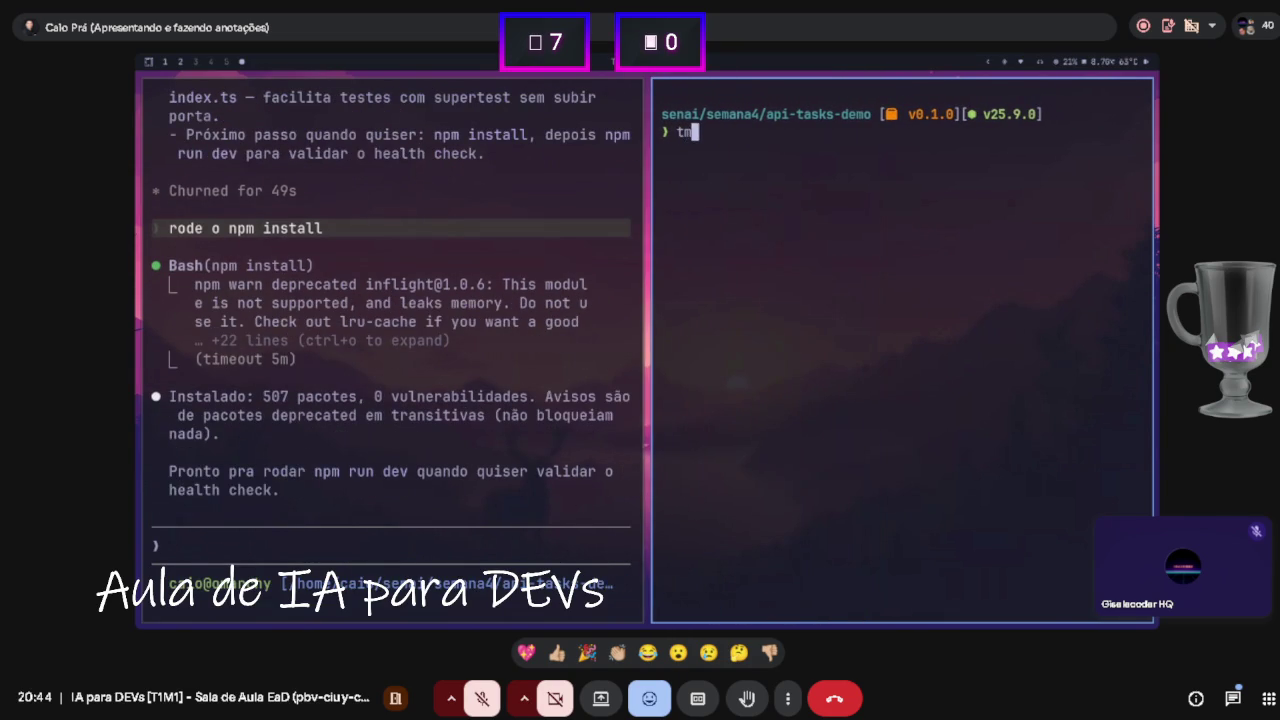
pyautogui.press('Return')
pyautogui.write('npm run dev')
pyautogui.press('Return')
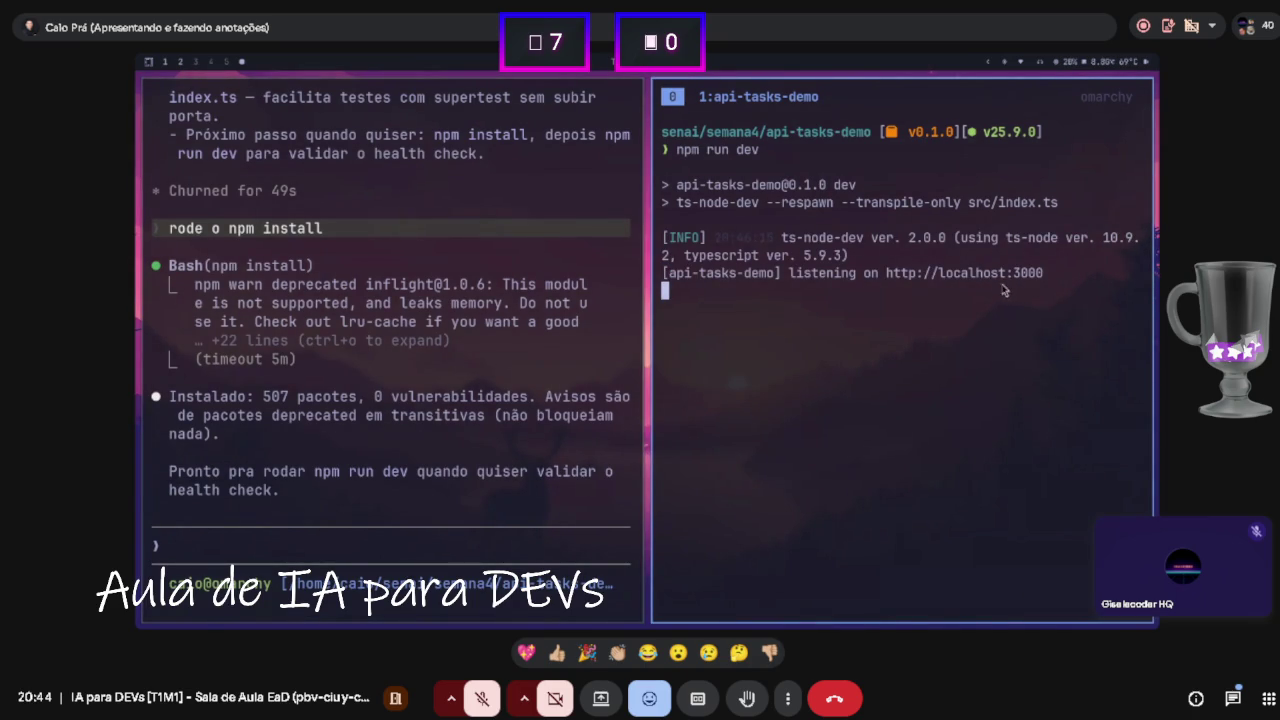
pyautogui.hotkey('ctrl', 'b')
pyautogui.press('n')
pyautogui.hotkey('ctrl', 'b')
pyautogui.write('c')
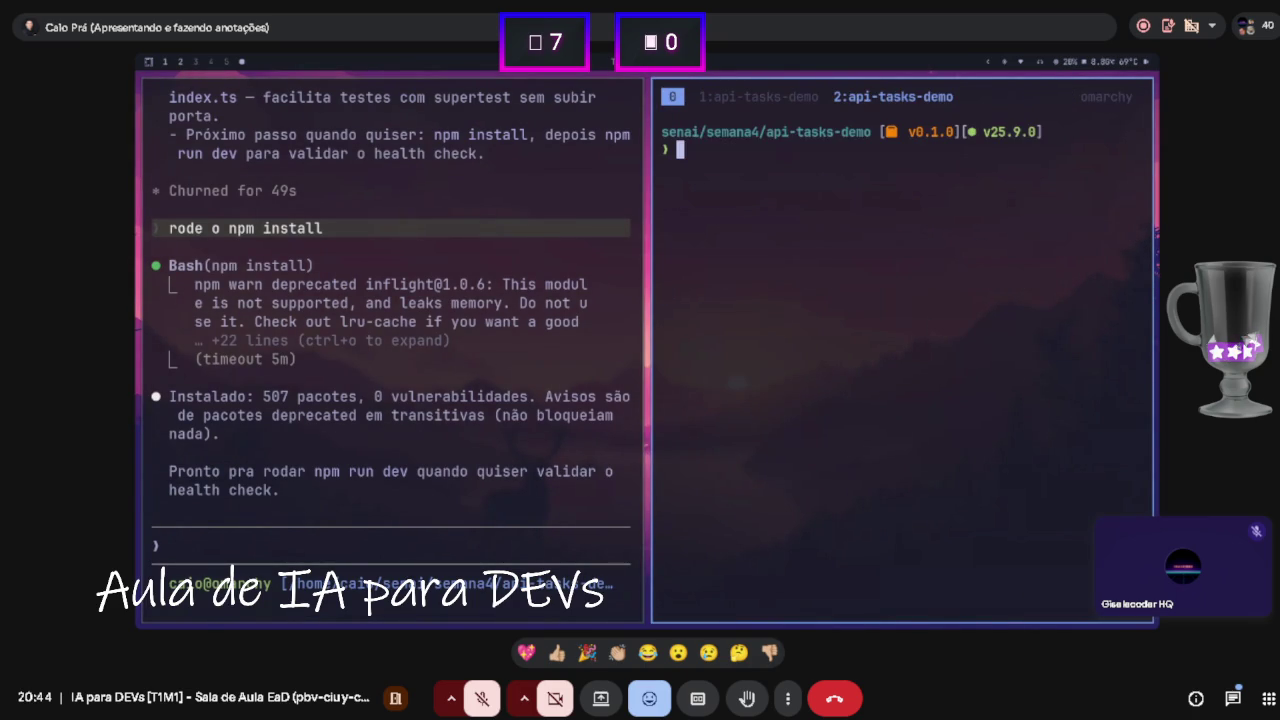
pyautogui.write('curl ht')
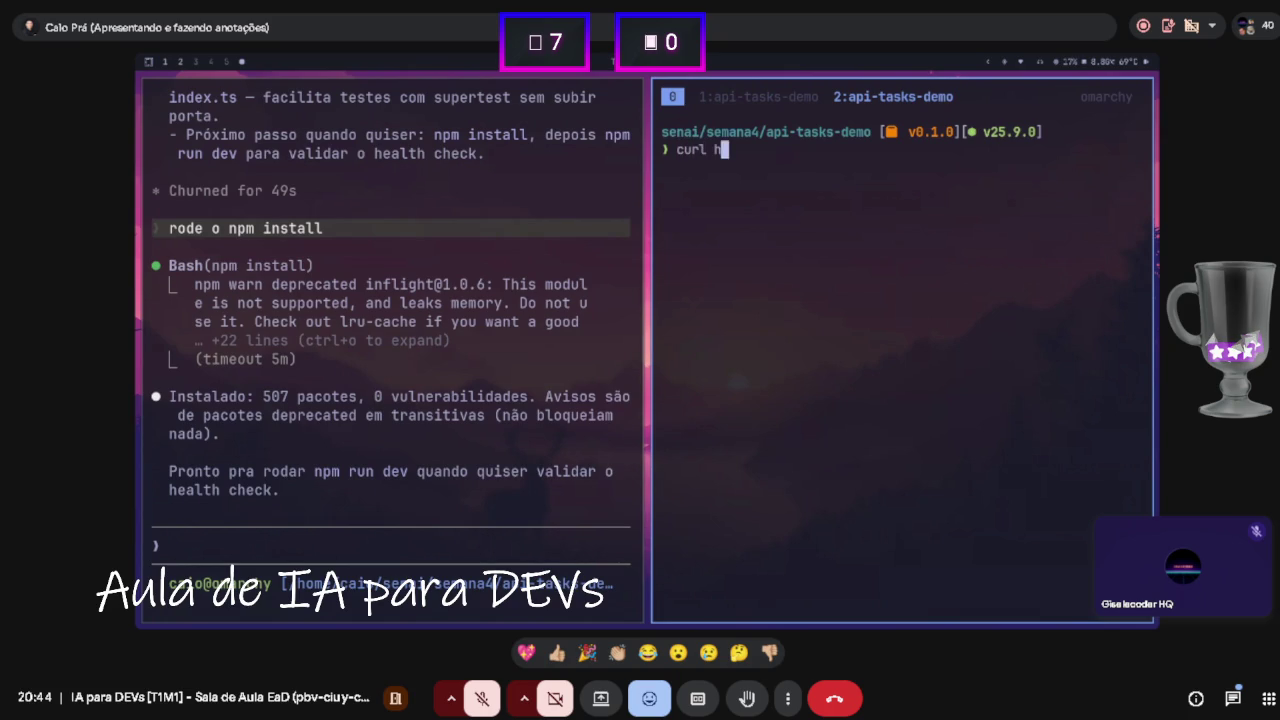
pyautogui.write('tp:')
pyautogui.write('//localhost')
pyautogui.write(':3000')
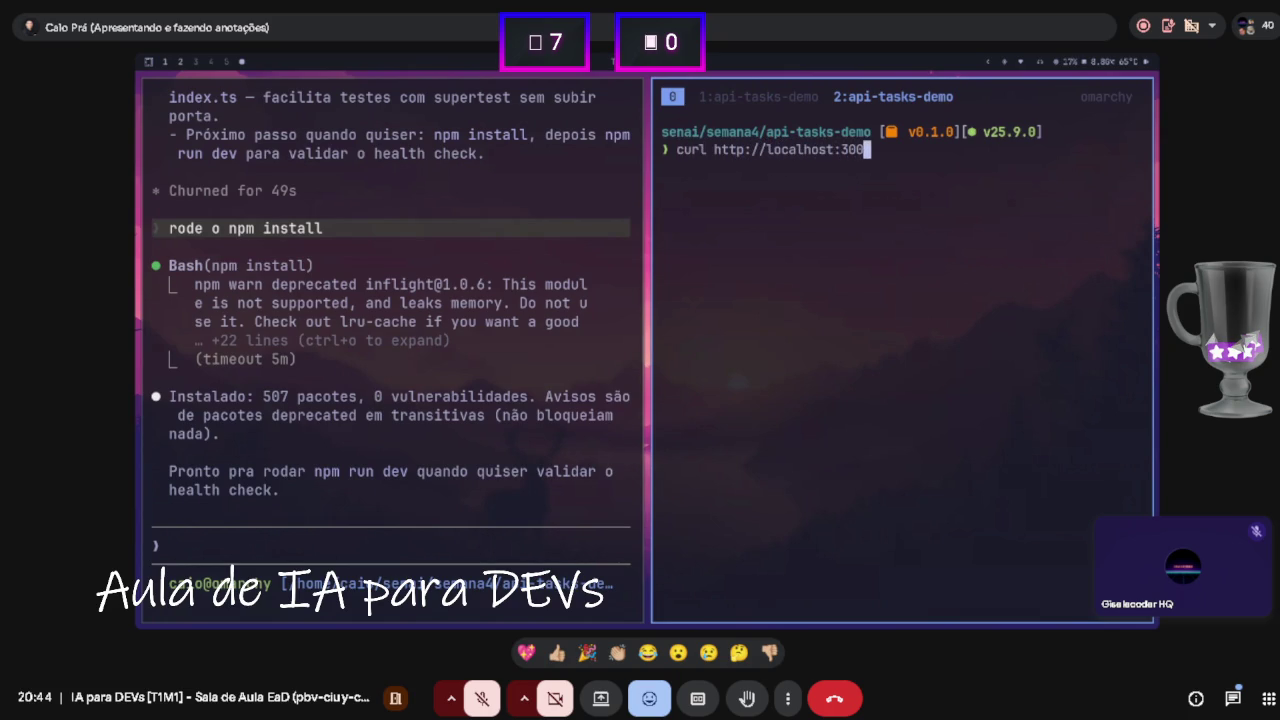
pyautogui.hotkey('ctrl', 'b')
pyautogui.press('1')
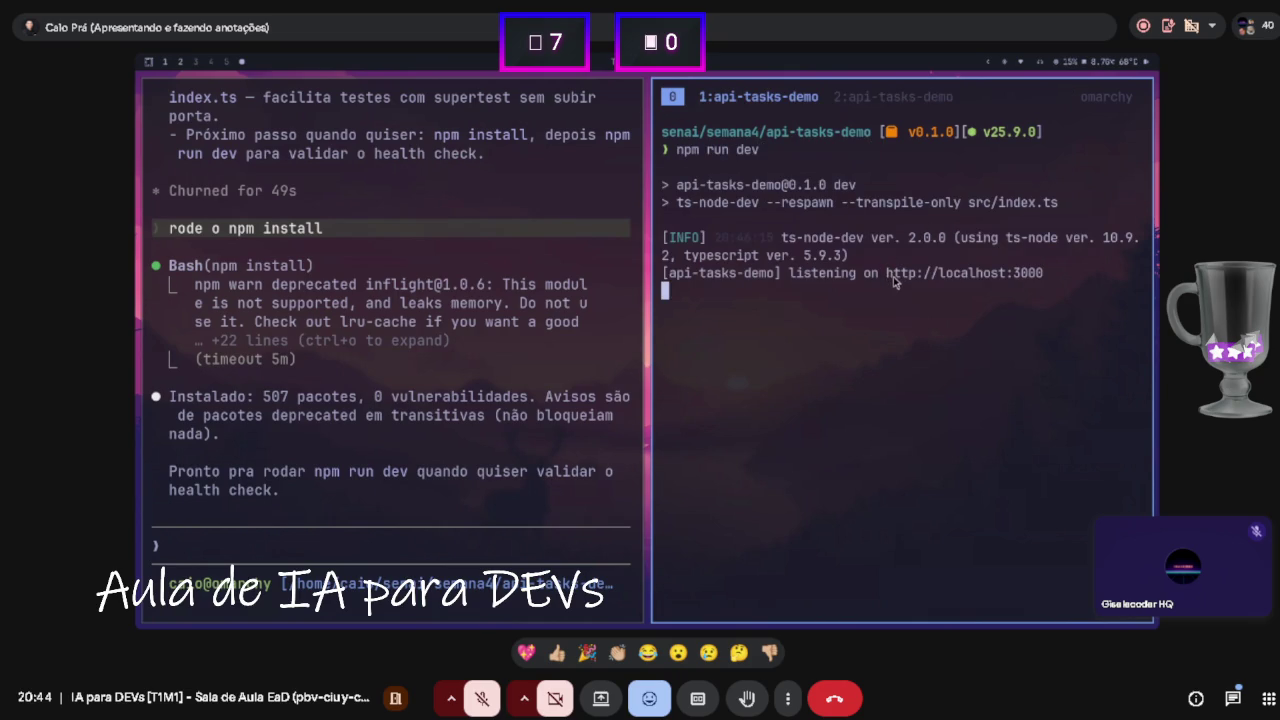
pyautogui.moveTo(790, 276); pyautogui.dragTo(1034, 277)
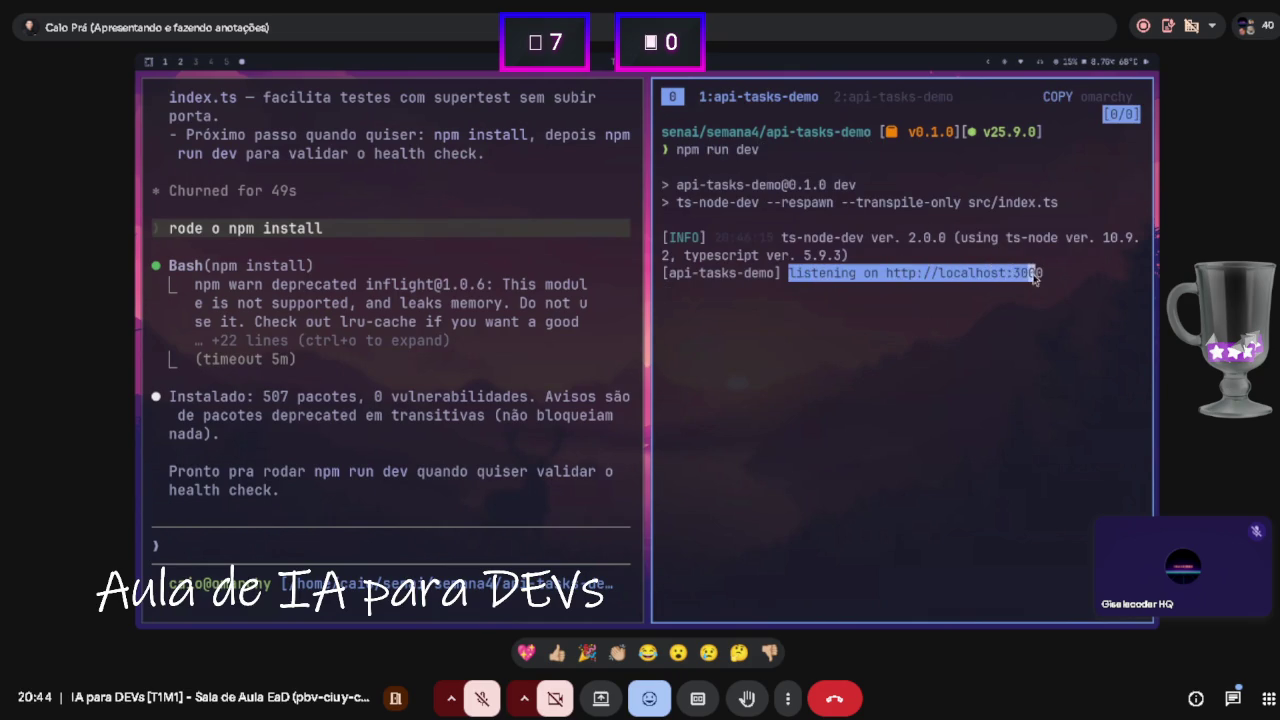
pyautogui.hotkey('ctrl', 'b')
pyautogui.press('2')
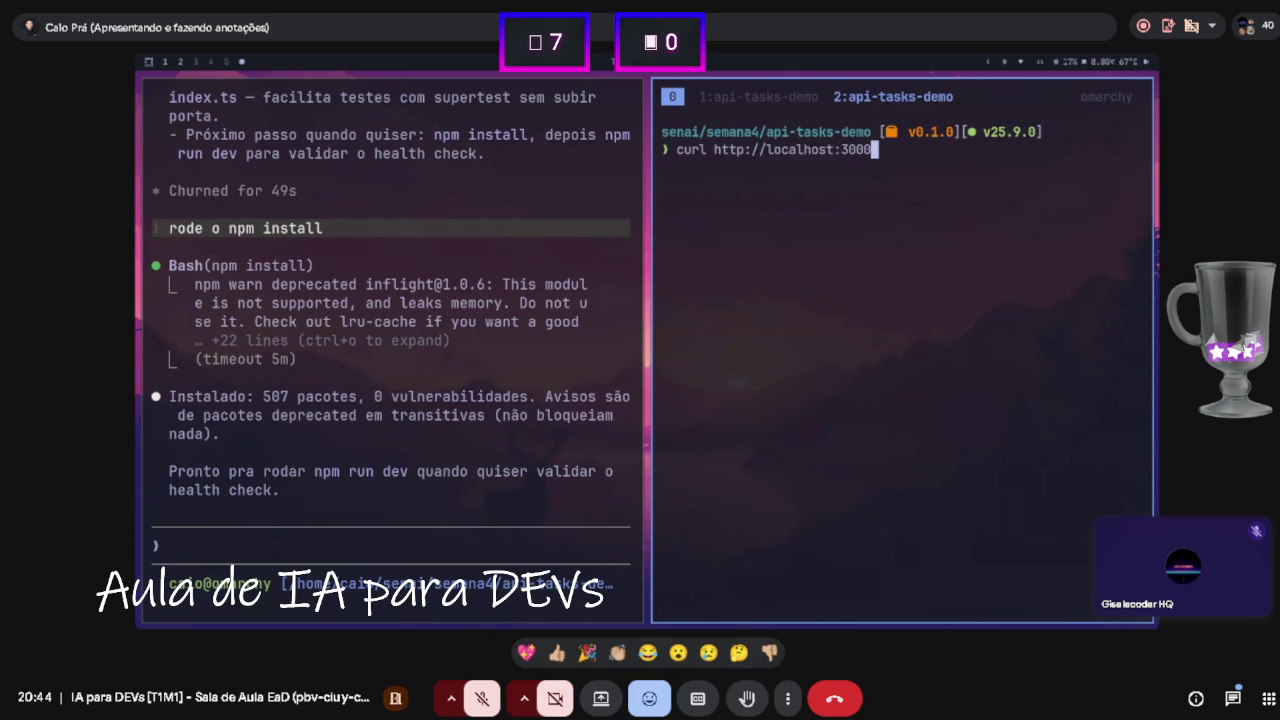
pyautogui.press('Return')
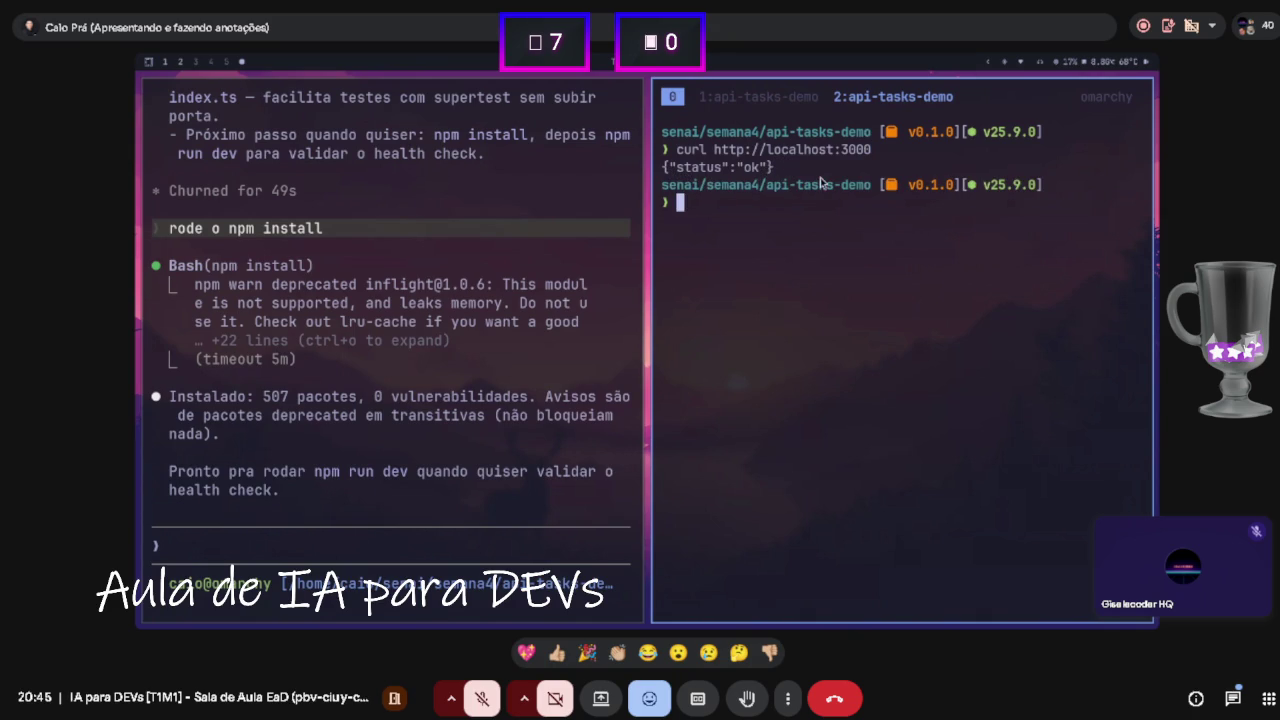
# - Highlight the status ok response, then list all project files with ls -a
pyautogui.moveTo(776, 168); pyautogui.dragTo(666, 172)
pyautogui.click(494, 283)
pyautogui.scroll(-10, 430, 376)
pyautogui.scroll(-5, 476, 410)
pyautogui.click(808, 327)
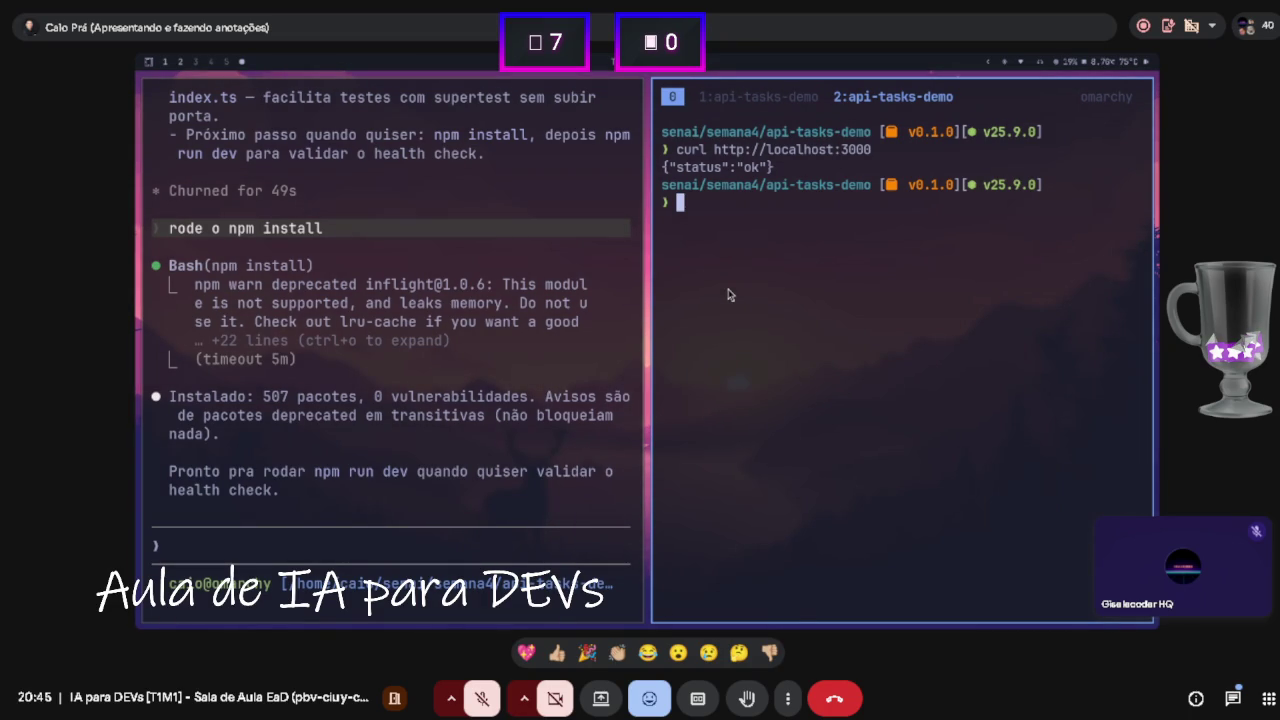
pyautogui.write('ls -a')
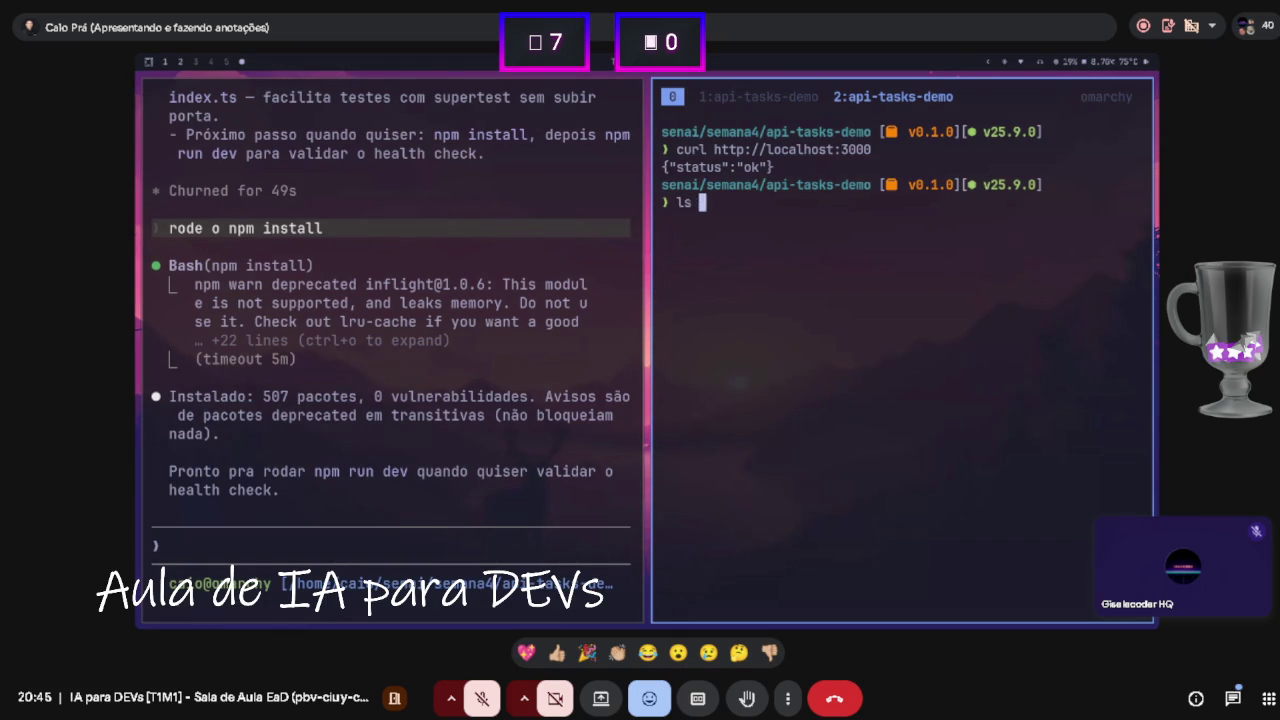
pyautogui.press('Return')
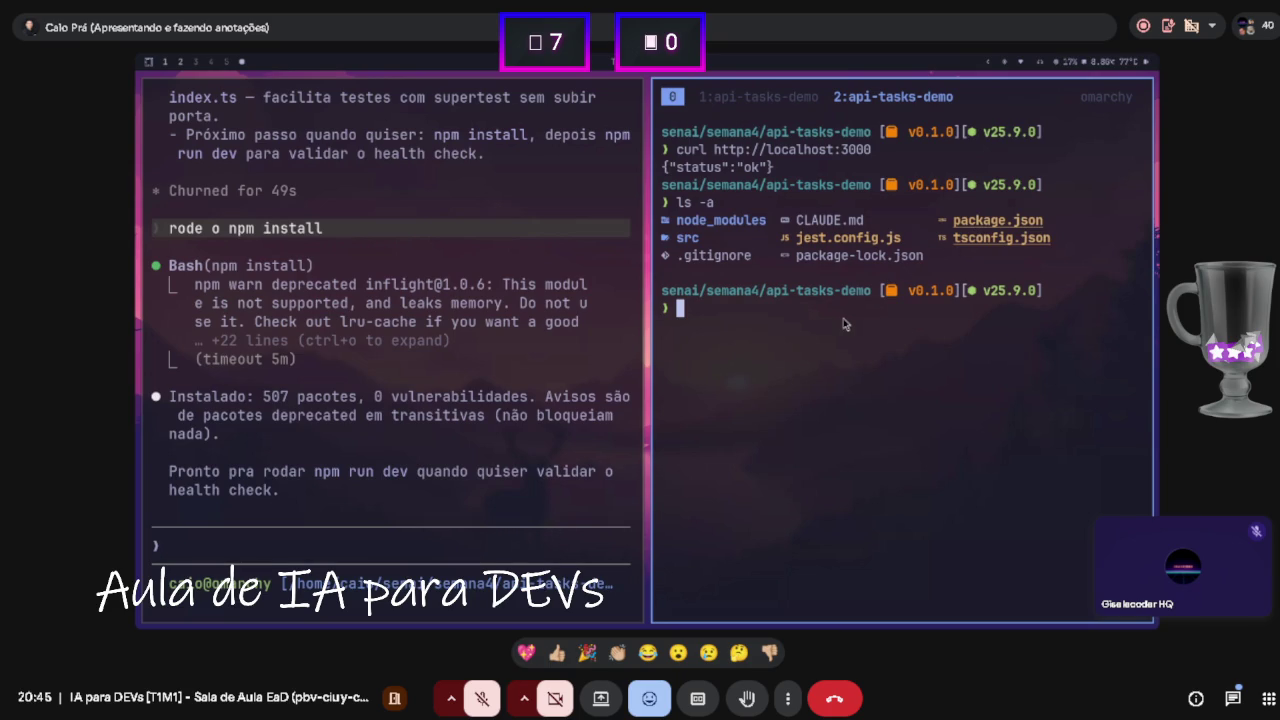
# - Initialize an empty Git repository in api-tasks-demo with git init
pyautogui.write('git init')
pyautogui.press('Return')
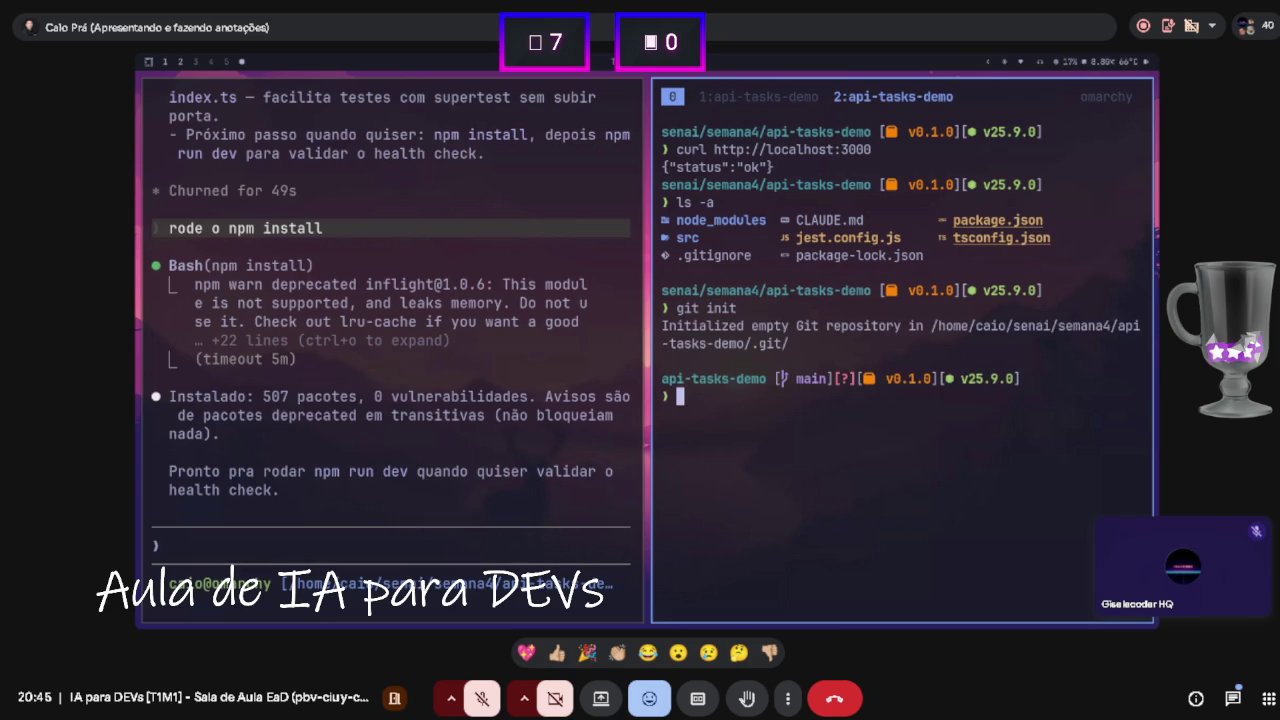
pyautogui.moveTo(509, 357)
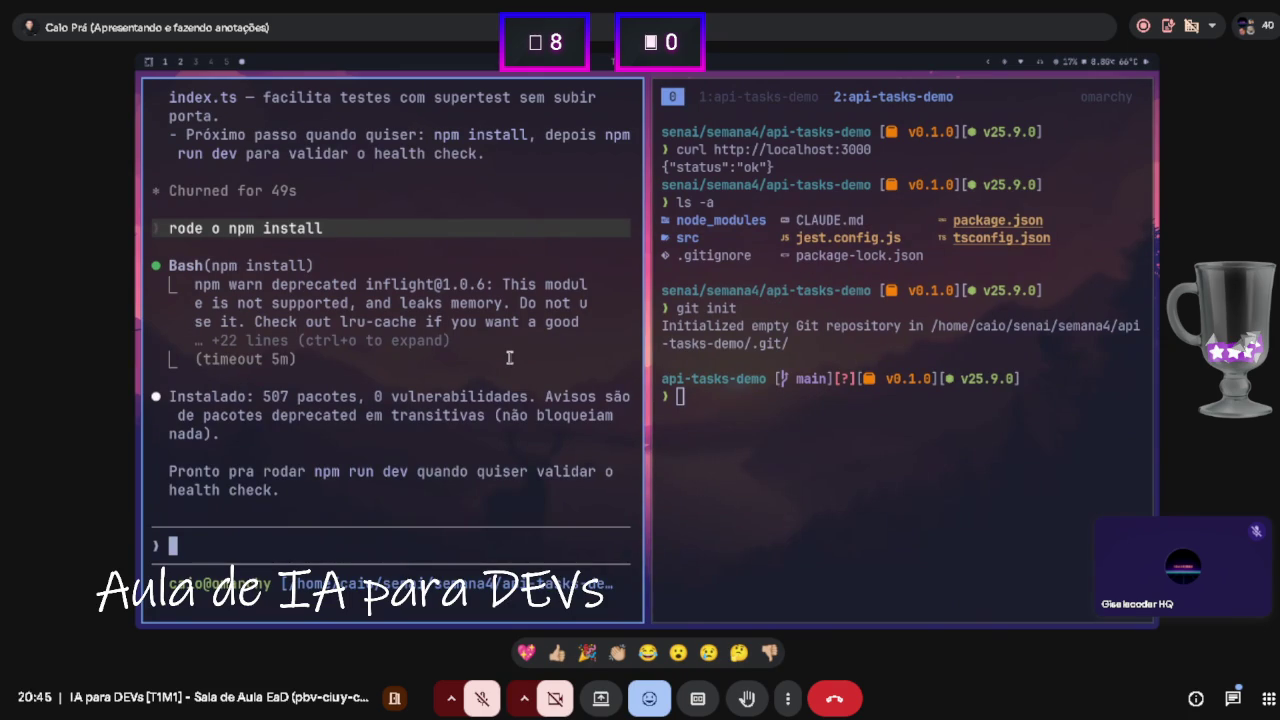
# - Ask Claude 'olhe as modificações feitas e faça commits semanticos' to review changes and commit
pyautogui.write('olhe as mod')
pyautogui.write('ificaç')
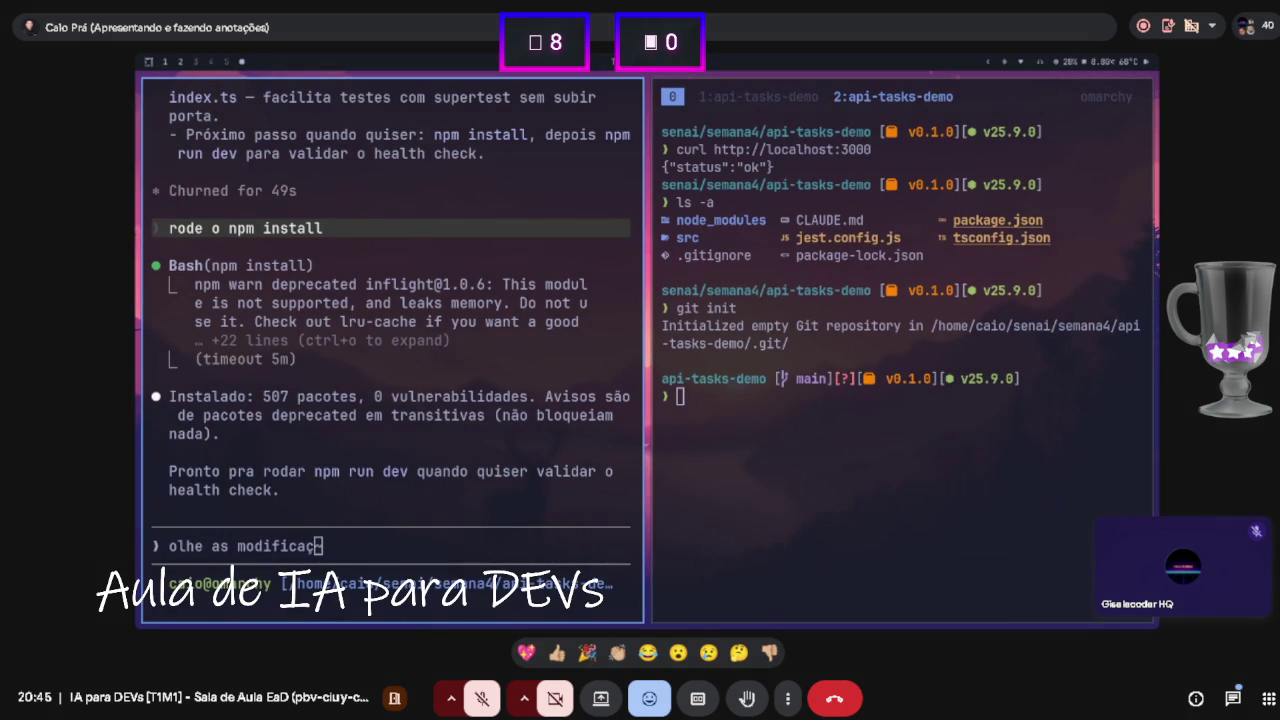
pyautogui.write('ões feitas e faça commite')
pyautogui.press('BackSpace')
pyautogui.write('s semanticos')
pyautogui.press('Return')
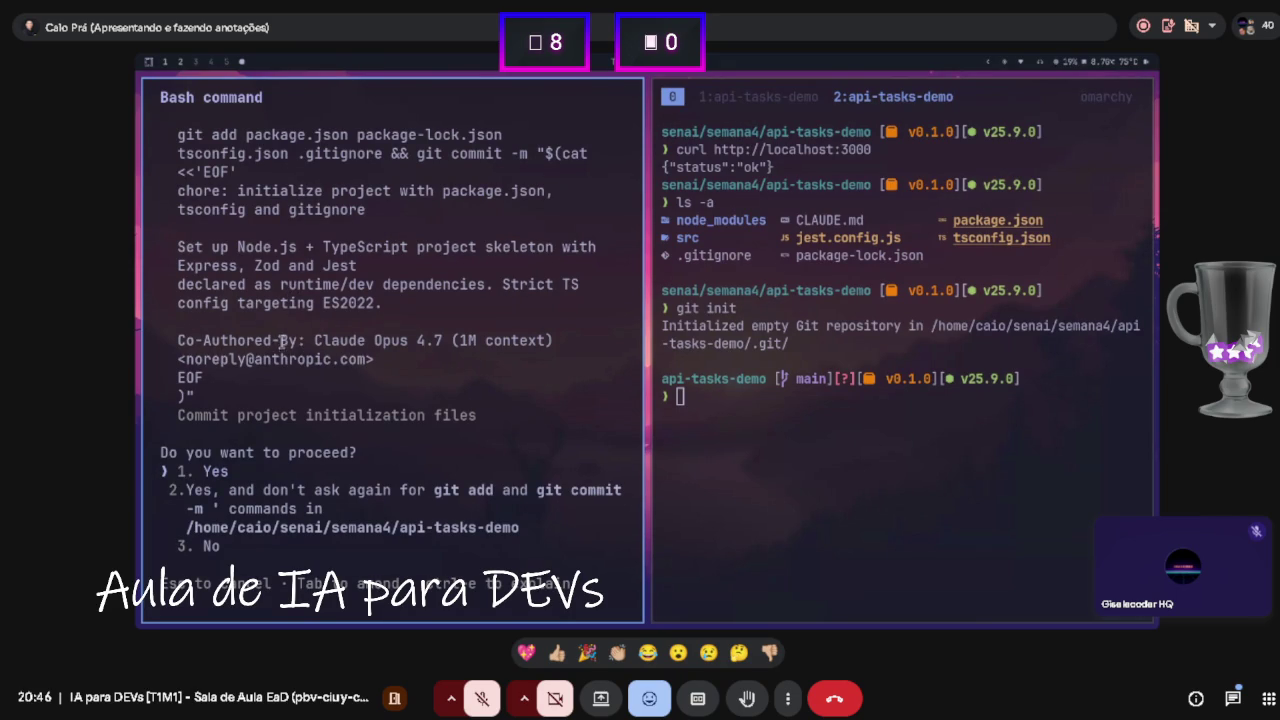
# - Approve the project init, CLAUDE.md, Jest config and error-handler commits, including the retried one
pyautogui.press('Return')
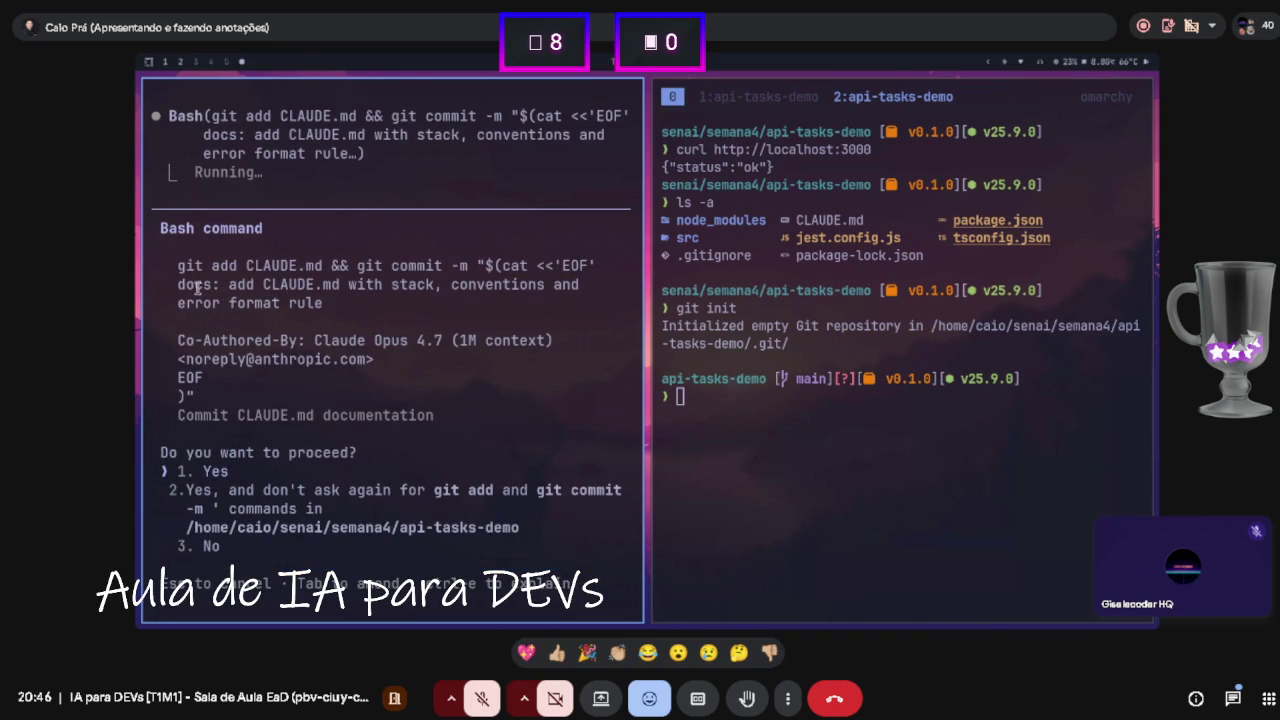
pyautogui.press('Return')
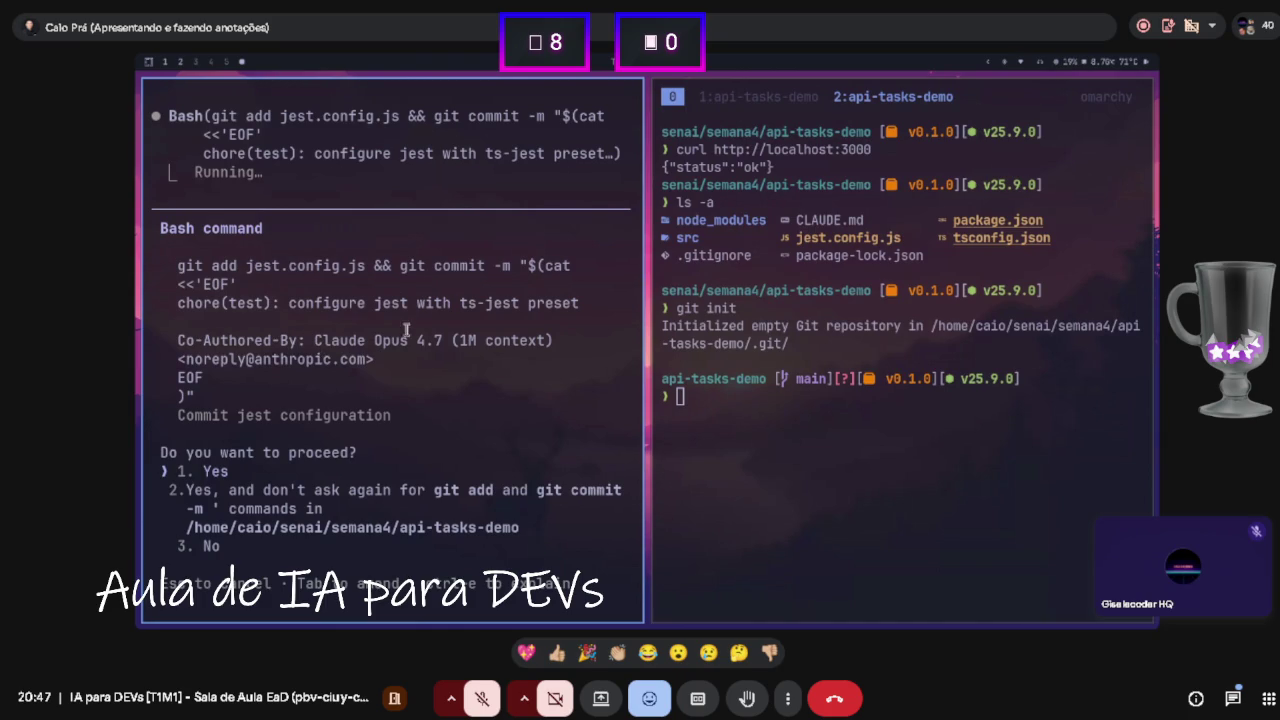
pyautogui.press('Return')
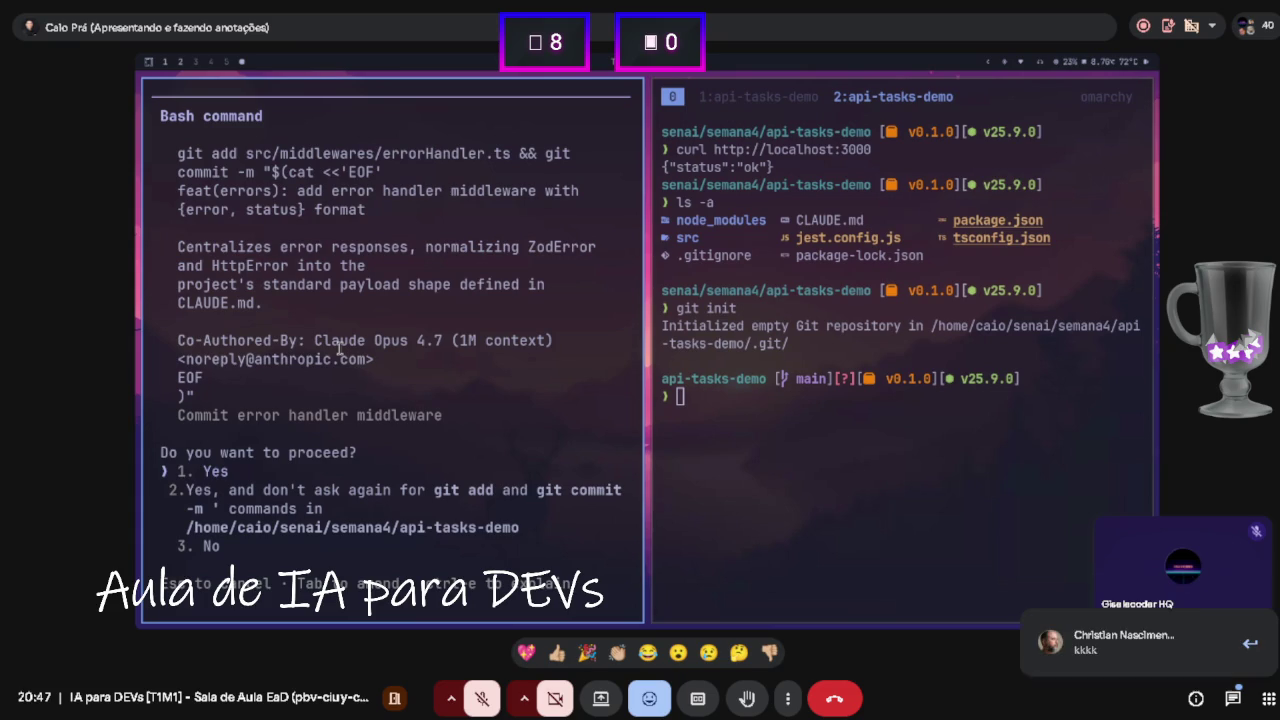
pyautogui.press('Return')
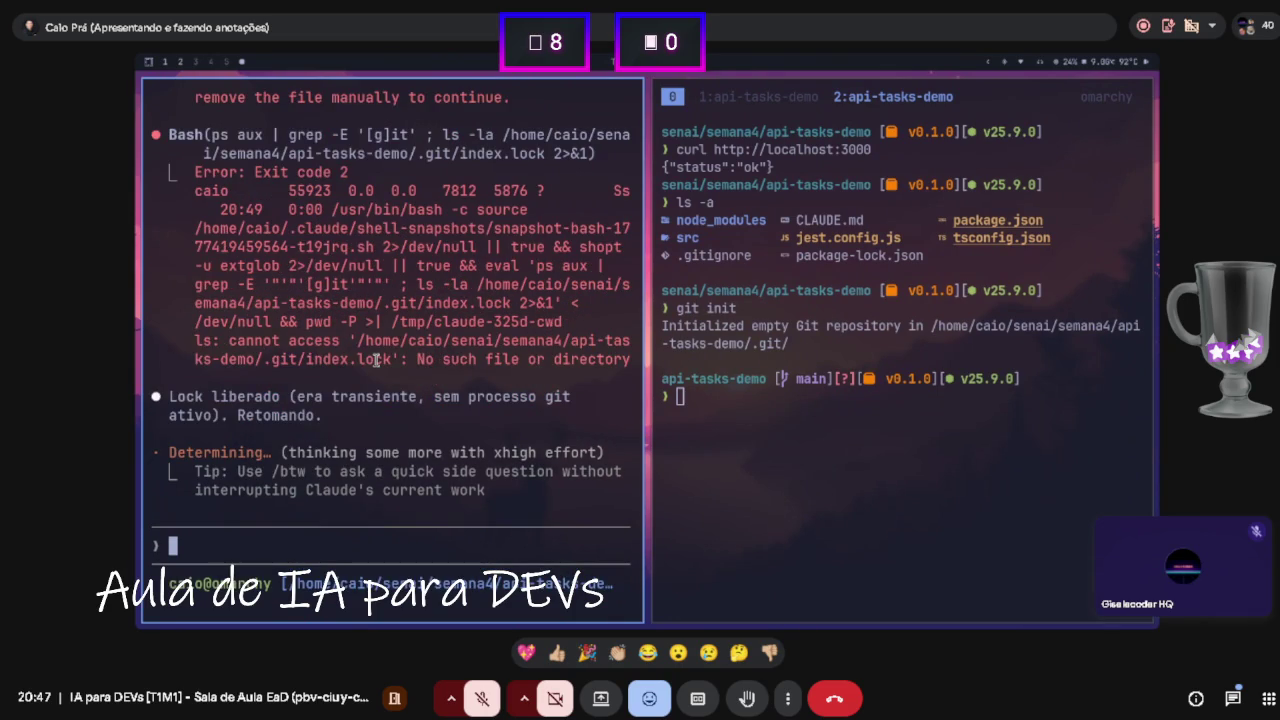
pyautogui.press('Return')
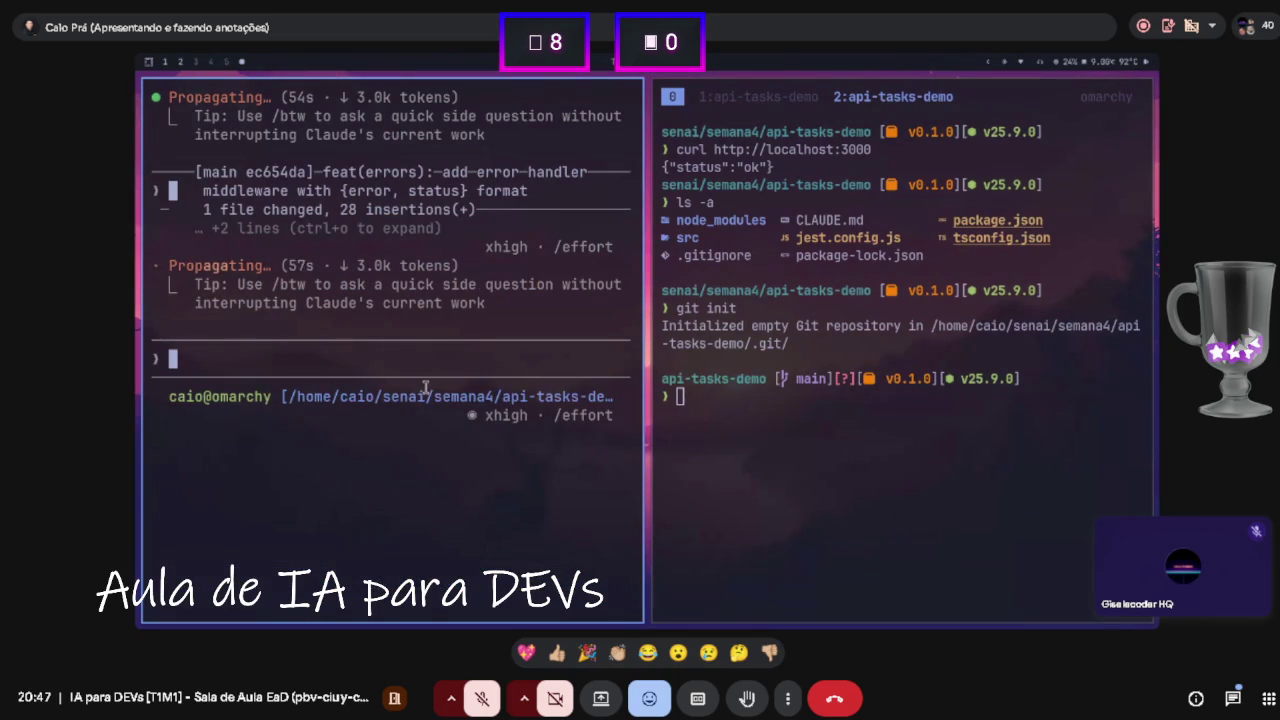
# - Approve the health check endpoint commit and show the history with git log --oneline
pyautogui.press('Return')
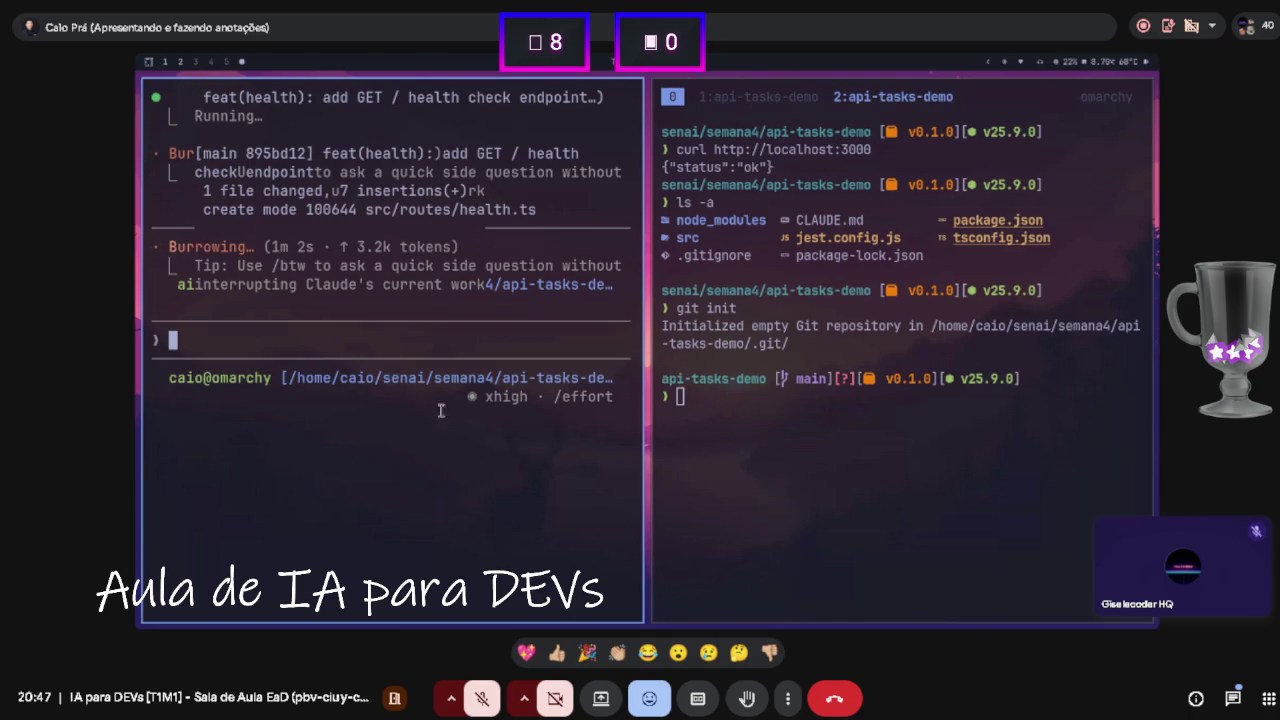
pyautogui.click(726, 419)
pyautogui.write('git log')
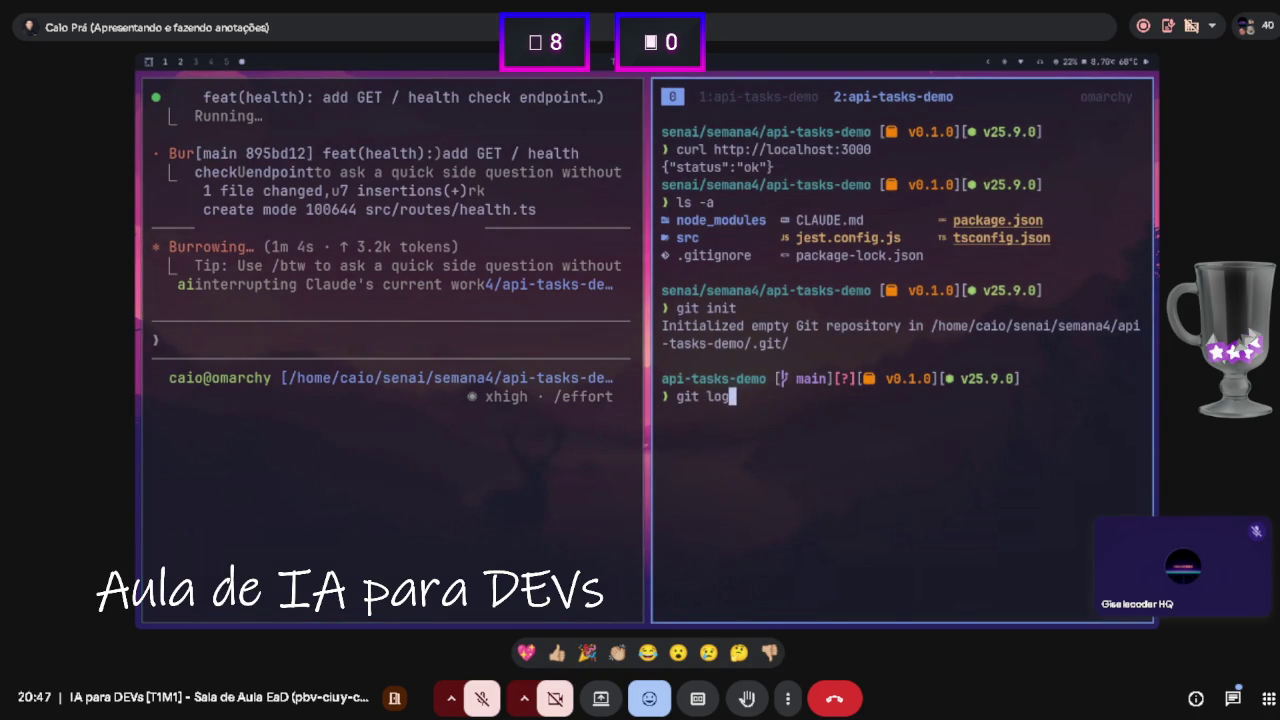
pyautogui.write(' --oneline')
pyautogui.press('Return')
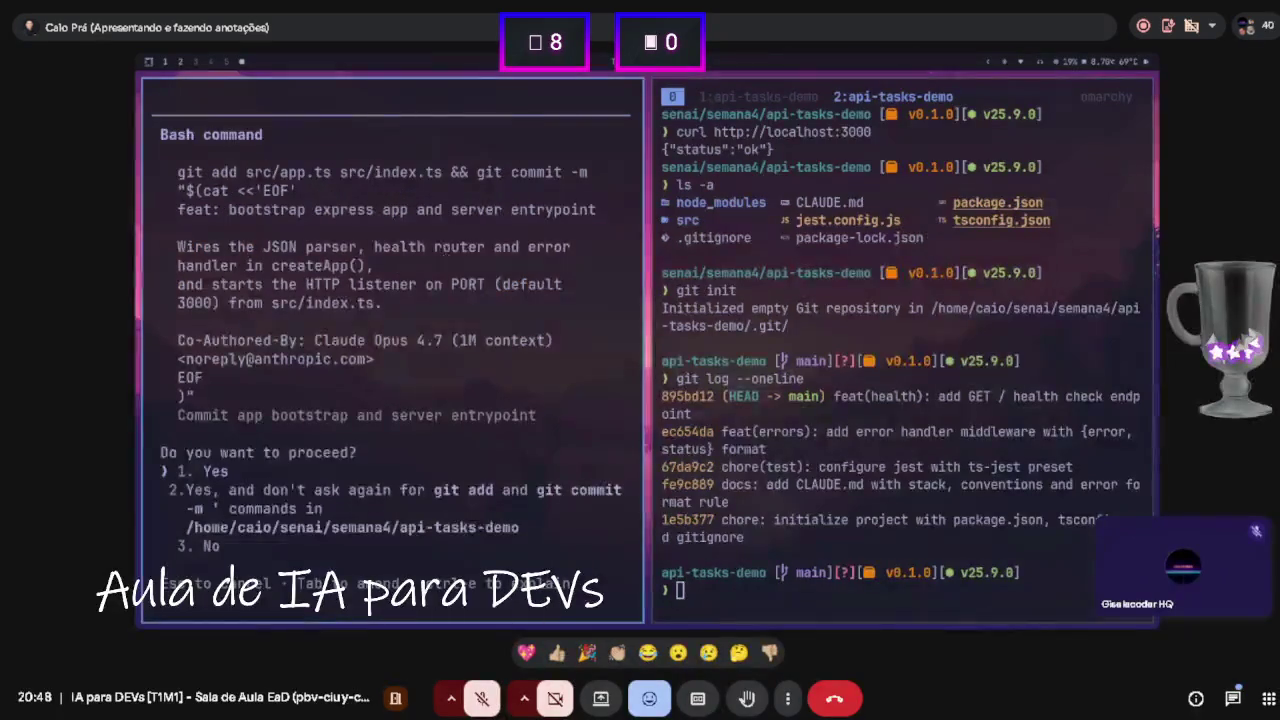
# - Clear the git log output from the shell, leaving an empty prompt
pyautogui.write('clear')
pyautogui.press('Return')
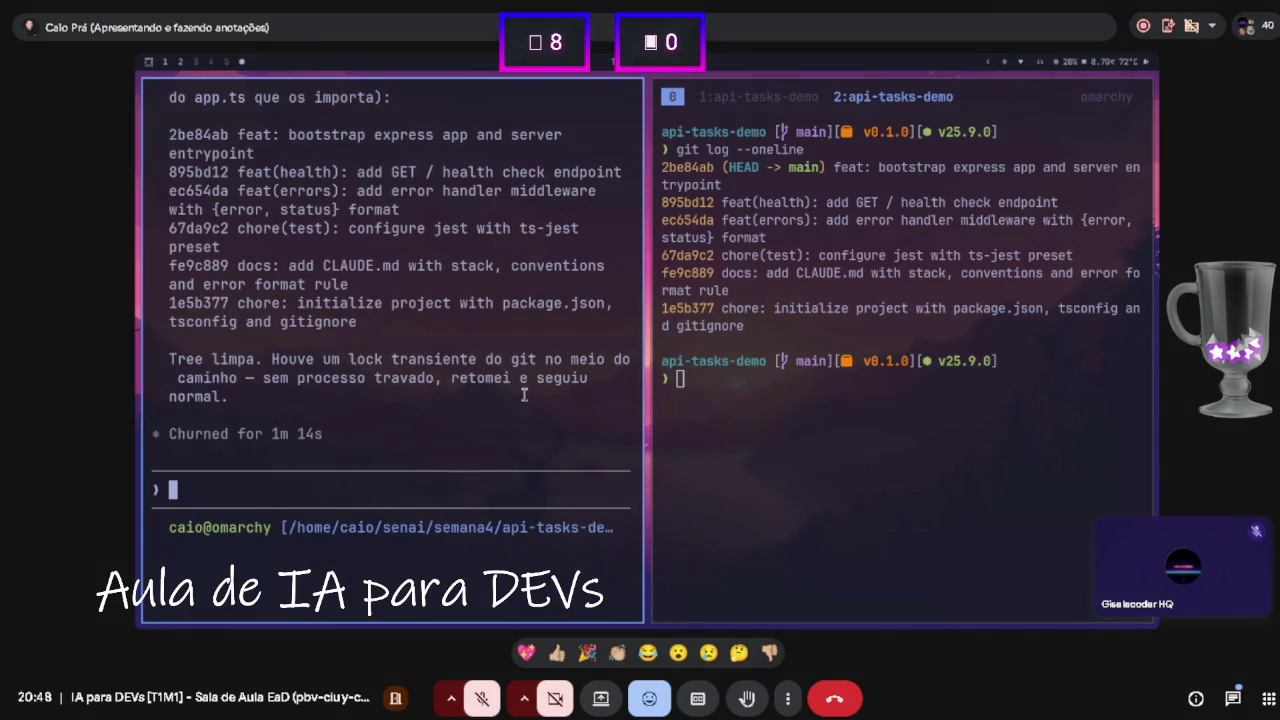
pyautogui.write('clear')
pyautogui.press('Return')
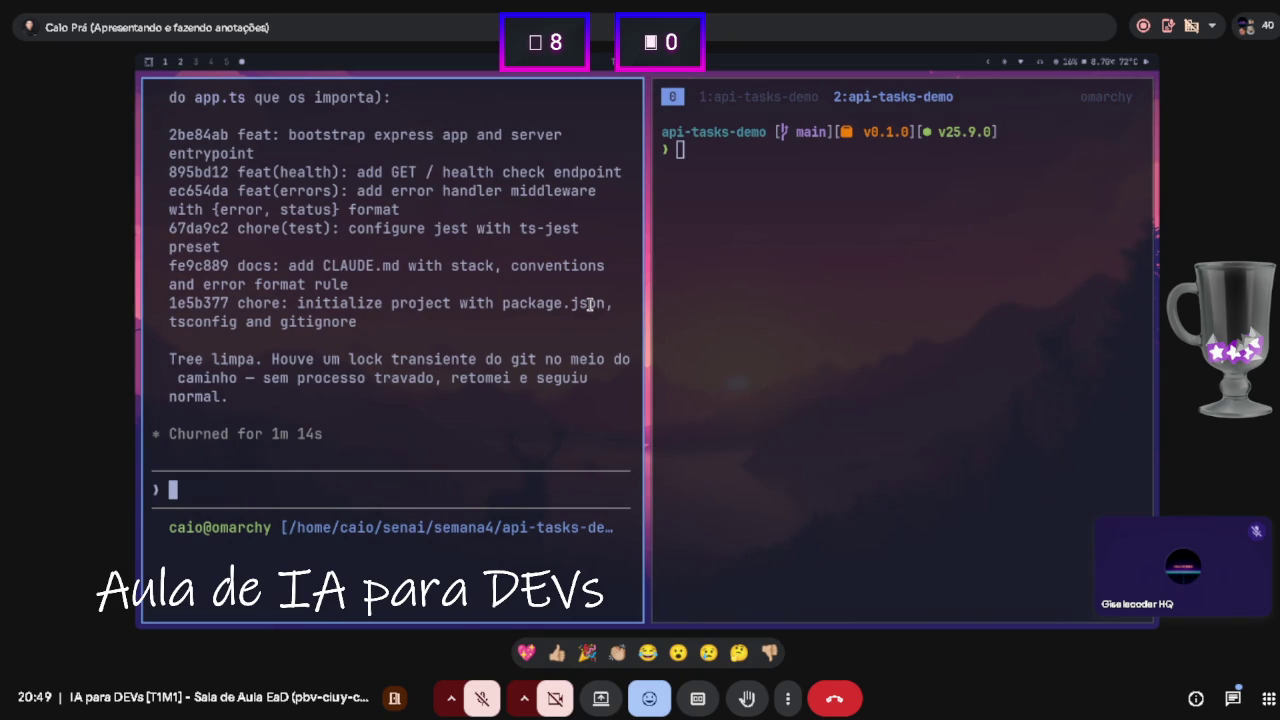
pyautogui.scroll(1, 590, 304)
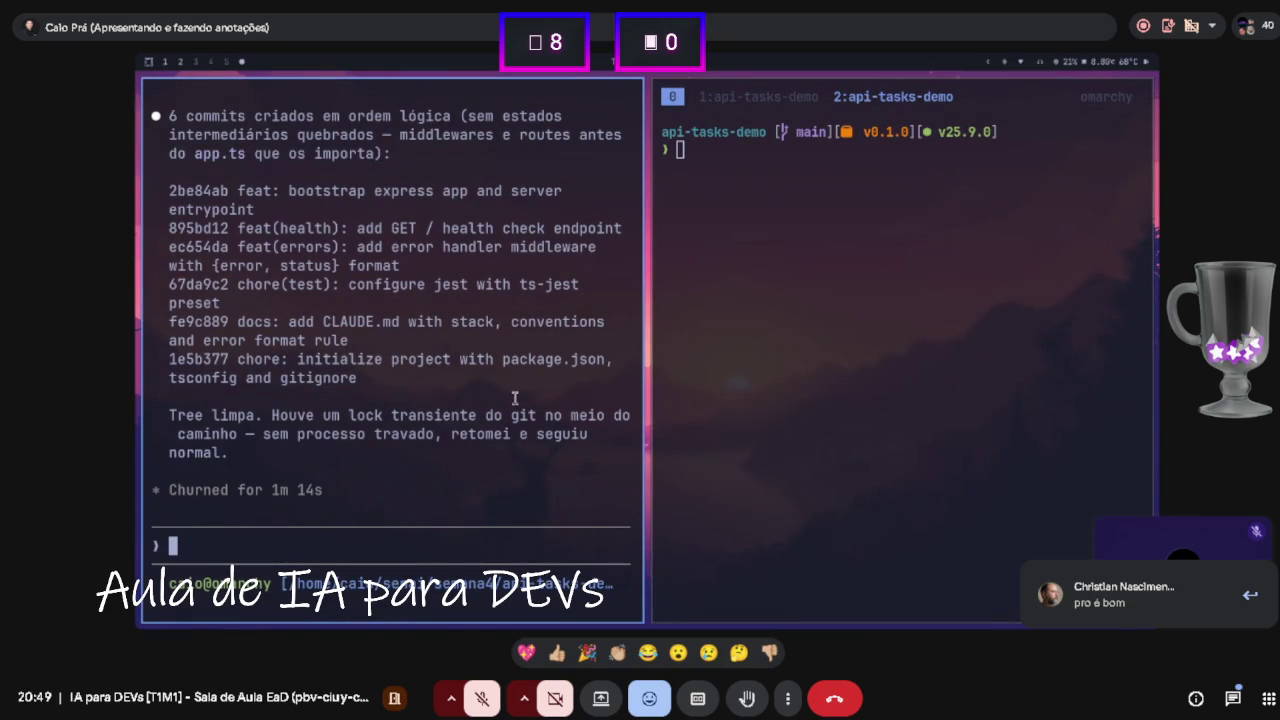
# - Paste and submit the /tasks CRUD request with Zod schema, in-memory Map and {error, status} errors
pyautogui.write("Adicione CRUD de /tasks: - Schema Zod: {title: string (1-100), priority: 'low'|'med'|'high'} - GET /tasks: lista todas - GET /tasks/:id: retorna uma ou 404 - POST /tasks: cria, retorna 201 com a task criada (id uuid, created_at iso) - PUT /tasks/:id: atualiza, retorna 200 ou 404 - DELETE /tasks/:id: retorna 204 ou 404 - Storage em Map em memória, em src/storage/tasksDb.ts - Erros sempre {error: string, status: number} - Coloque rotas em src/routes/tasks.ts e schemas em src/schemas/task.ts")
pyautogui.write("Adicione CRUD de /tasks: - Schema Zod: {title: string (1-100), priority: 'low'|'med'|'high'} - GET /tasks: lista todas - GET /tasks/:id: retorna uma ou 404 - POST /tasks: cria, retorna 201 com a task criada (id uuid, created_at iso) - PUT /tasks/:id: atualiza, retorna 200 ou 404 - DELETE /tasks/:id: retorna 204 ou 404 - Storage em Map em memória, em src/storage/tasksDb.ts - Erros sempre {error: string, status: number} - Coloque rotas em src/routes/tasks.ts e schemas em src/schemas/task.ts")
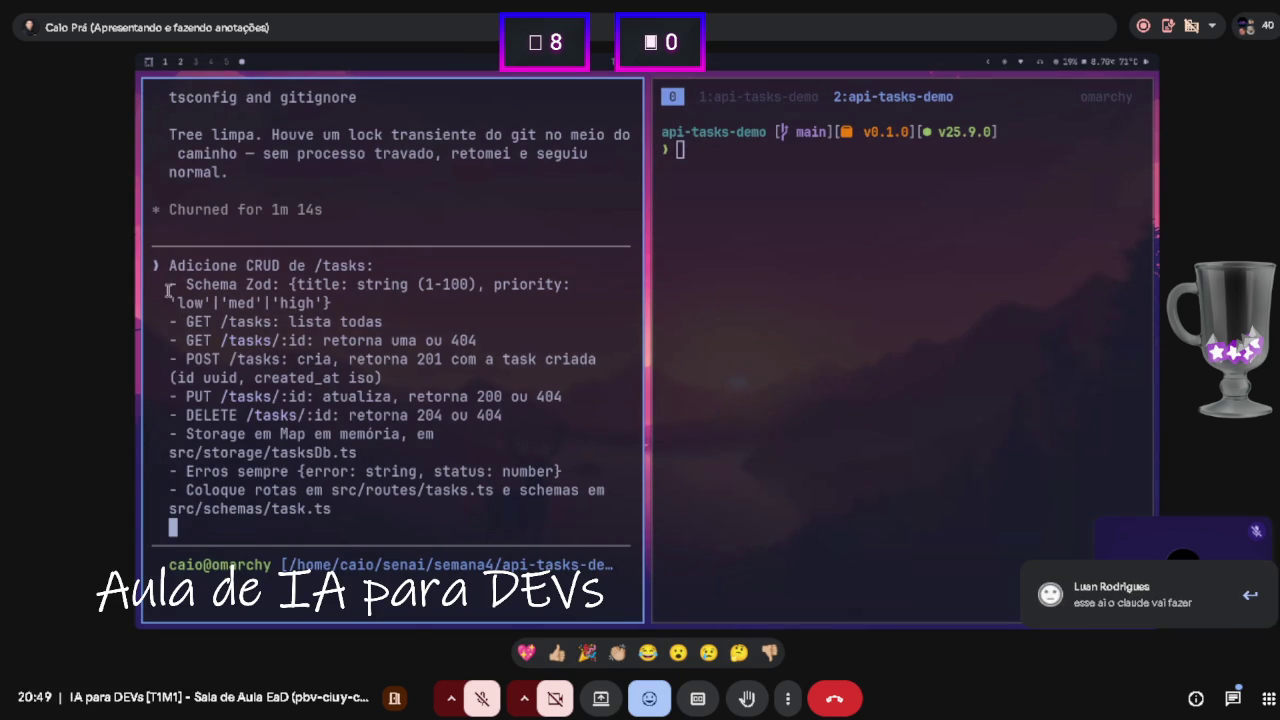
pyautogui.moveTo(178, 321); pyautogui.dragTo(188, 321)
pyautogui.click(232, 403)
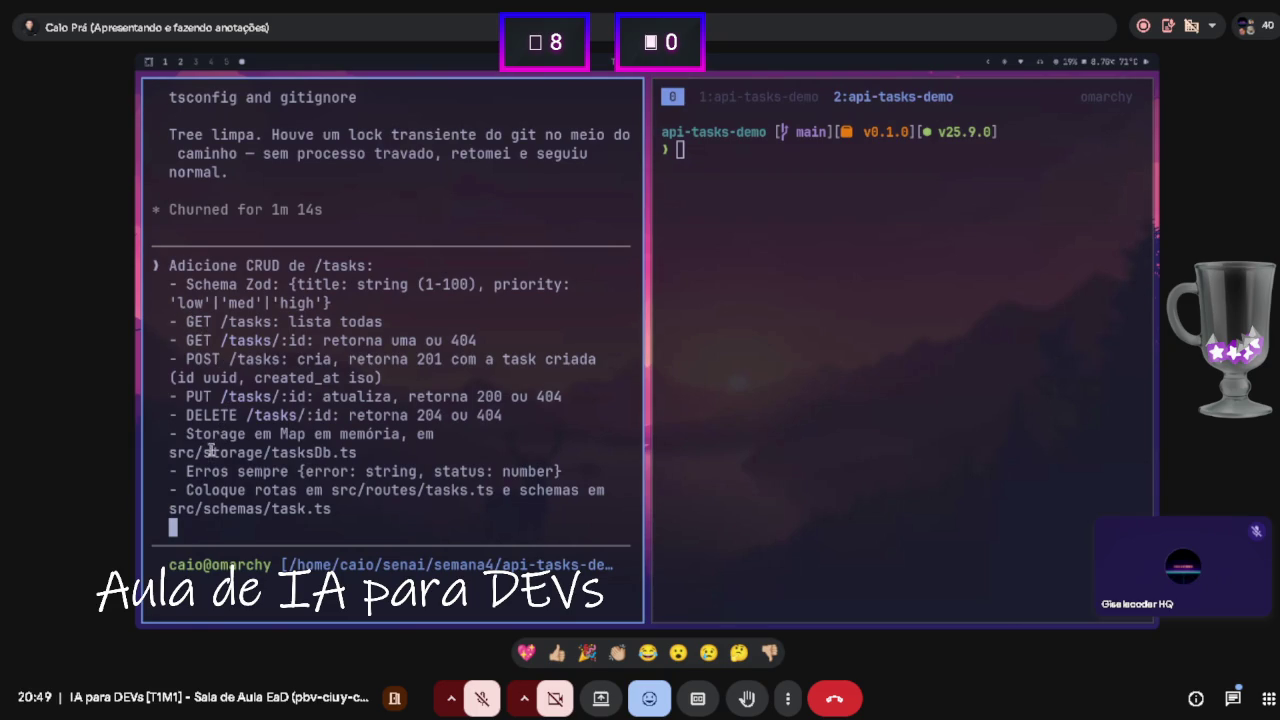
pyautogui.moveTo(186, 471); pyautogui.dragTo(208, 471)
pyautogui.click(201, 490)
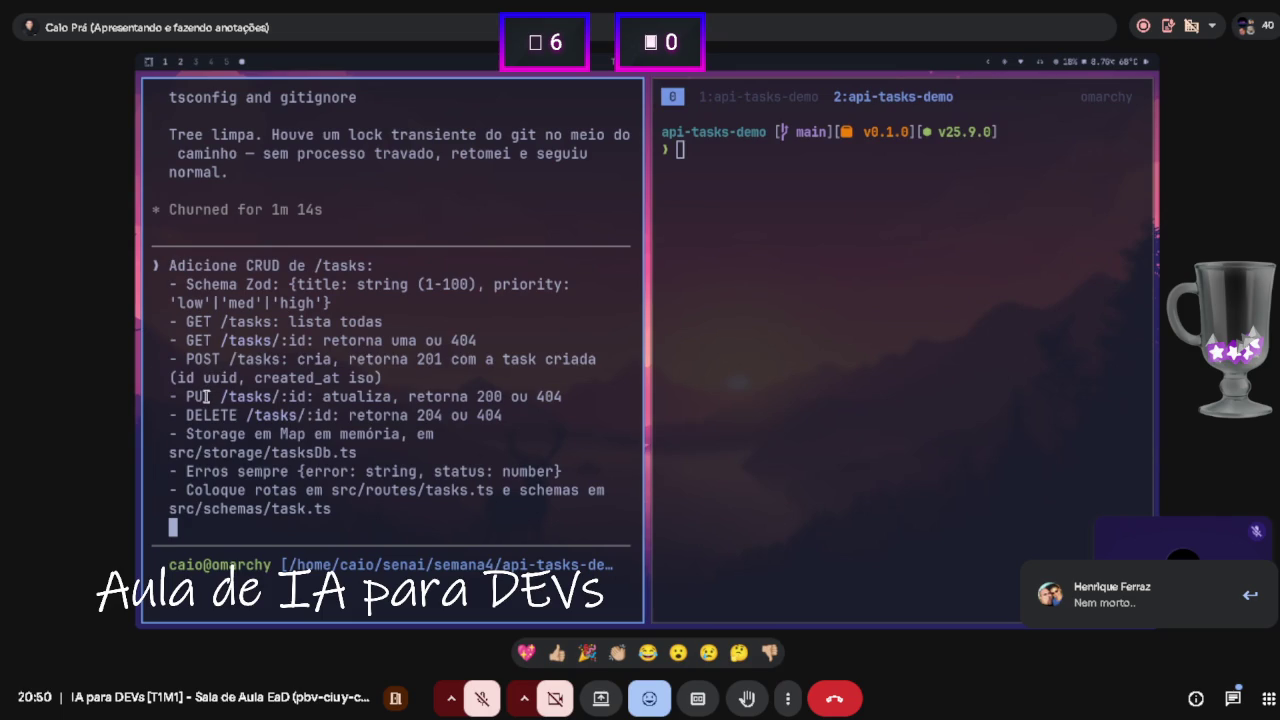
pyautogui.press('Return')
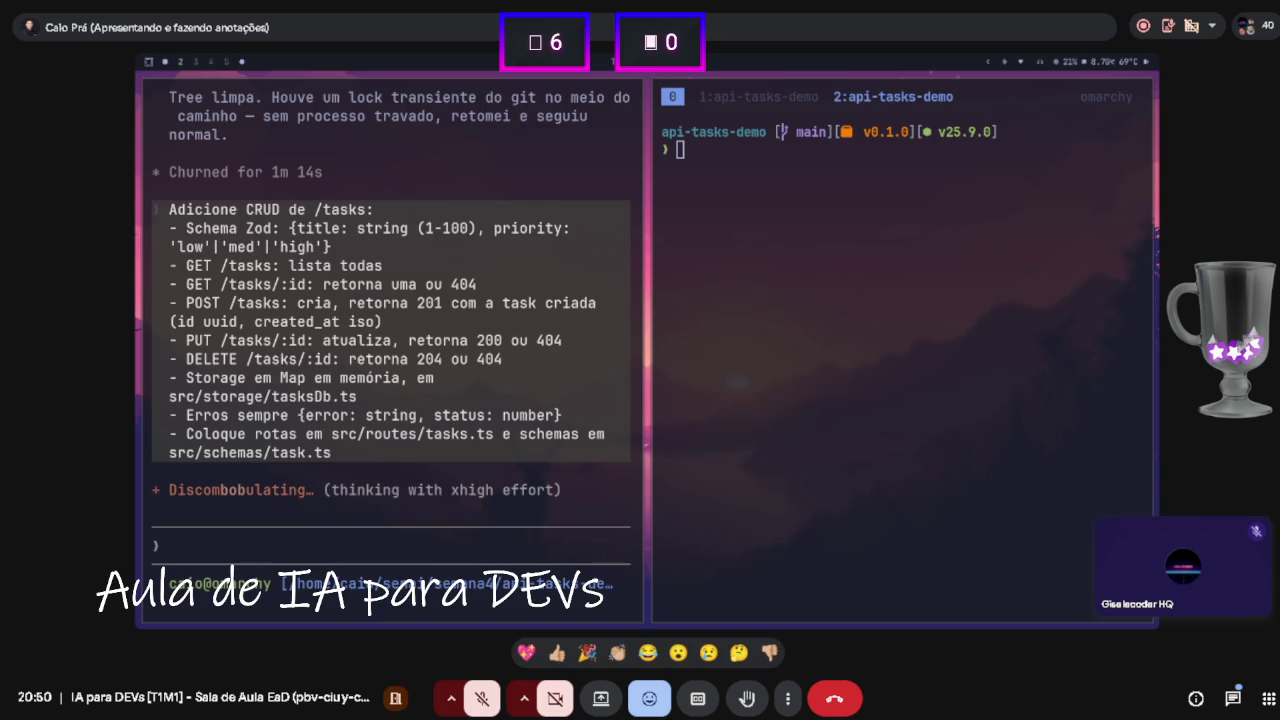
pyautogui.click(459, 317)
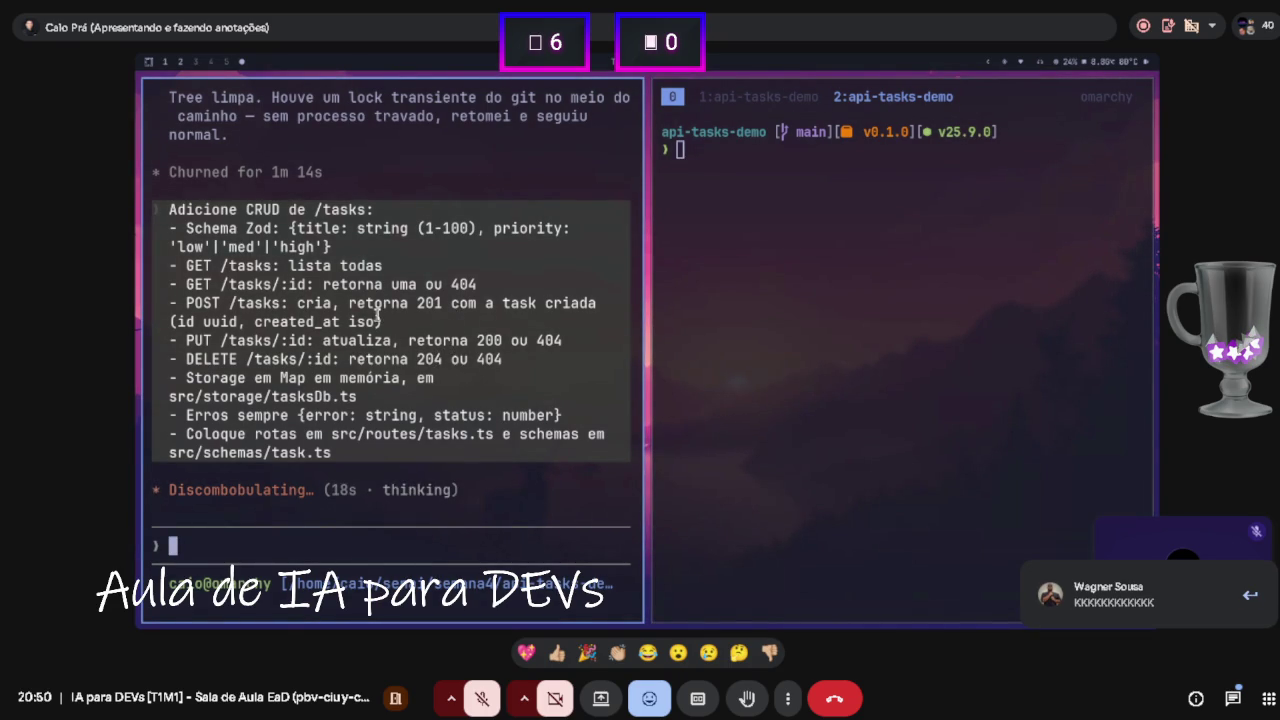
# - Highlight the 1-100 title length rule and select the Claude pane for a screenshot
pyautogui.scroll(1, 376, 316)
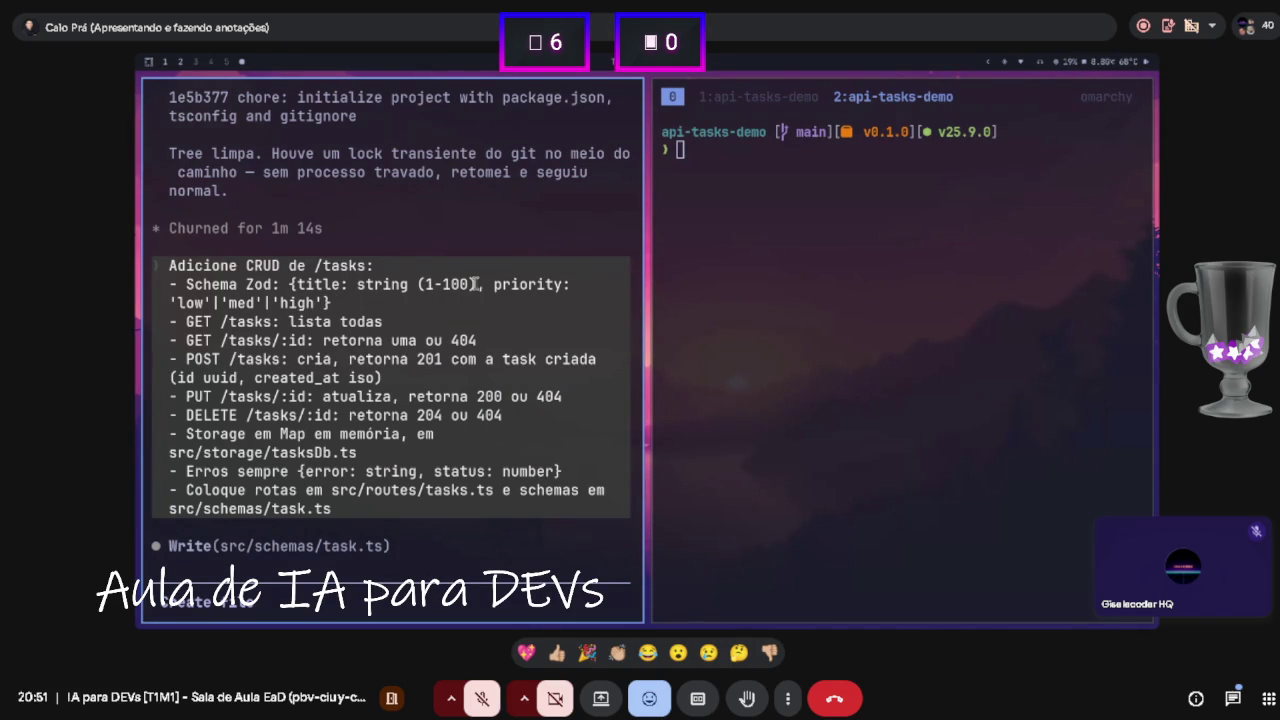
pyautogui.moveTo(476, 285); pyautogui.dragTo(426, 285)
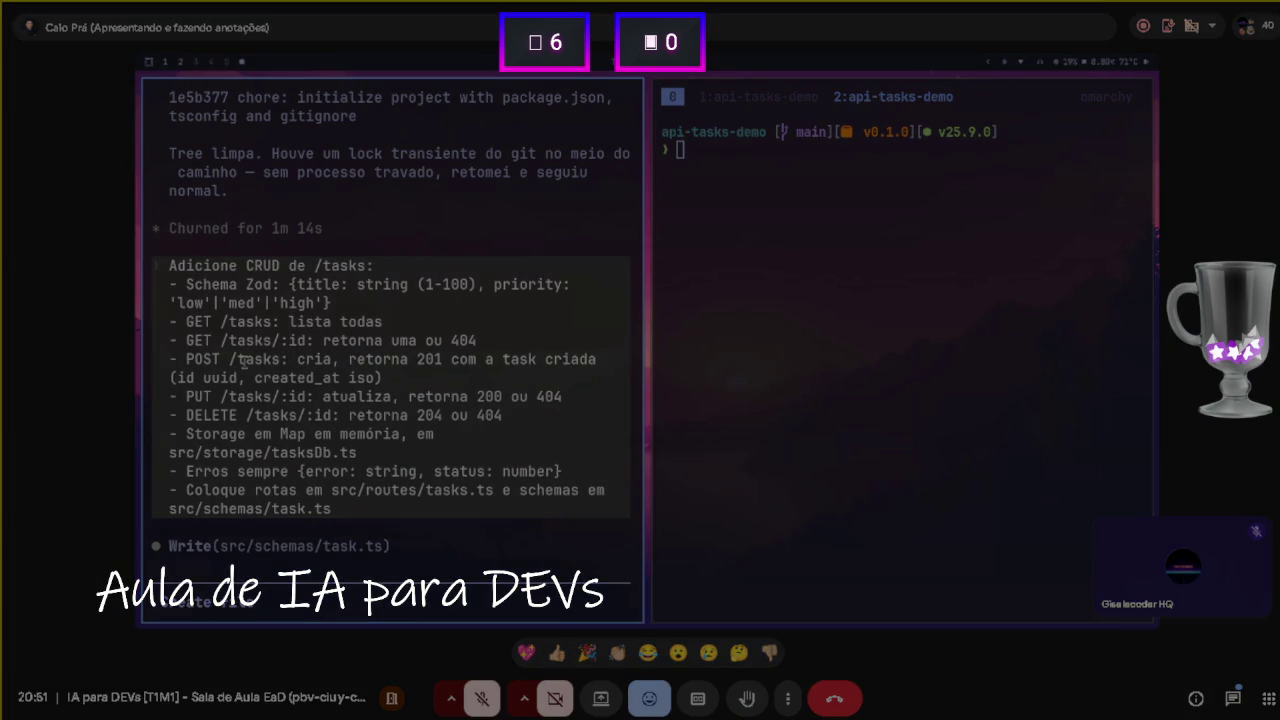
pyautogui.moveTo(120, 36)
pyautogui.mouseDown()
pyautogui.moveTo(554, 466)
pyautogui.moveTo(692, 624)
pyautogui.moveTo(678, 637)
pyautogui.mouseUp()
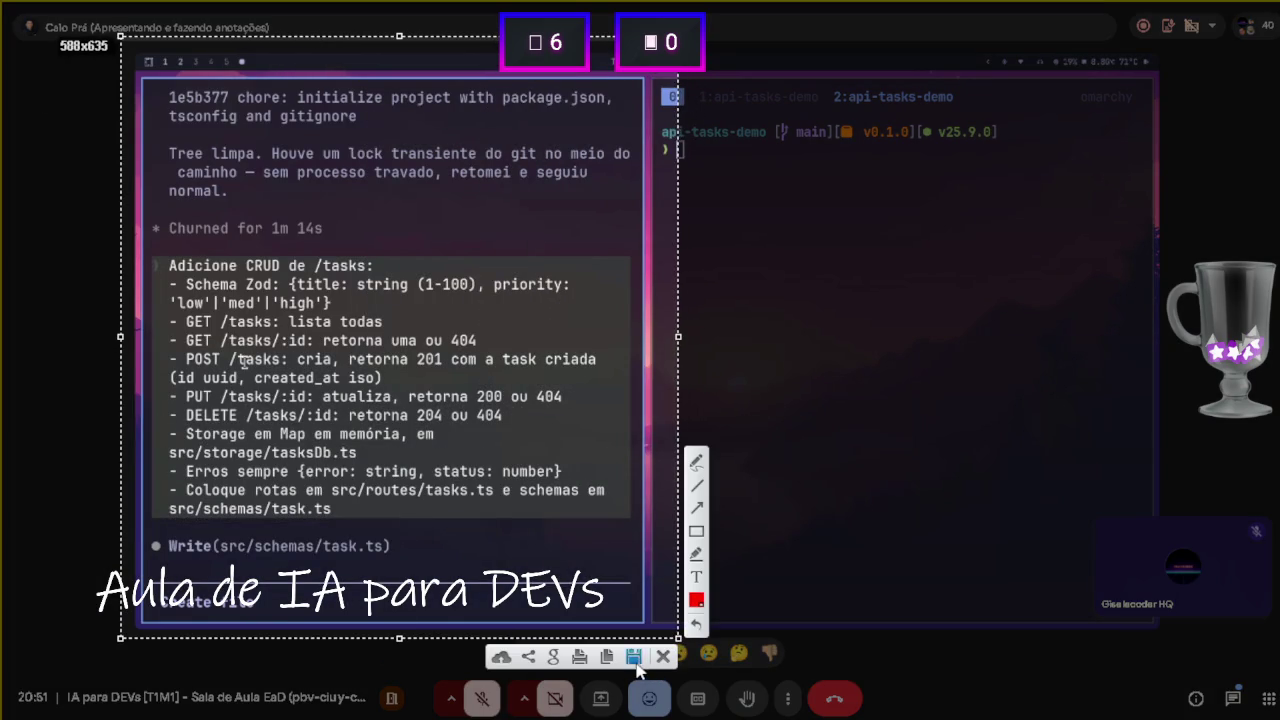
# - Save the screenshot to Downloads as JPEG named 'Exemplo-prompt crud detalhado'
pyautogui.click(634, 657)
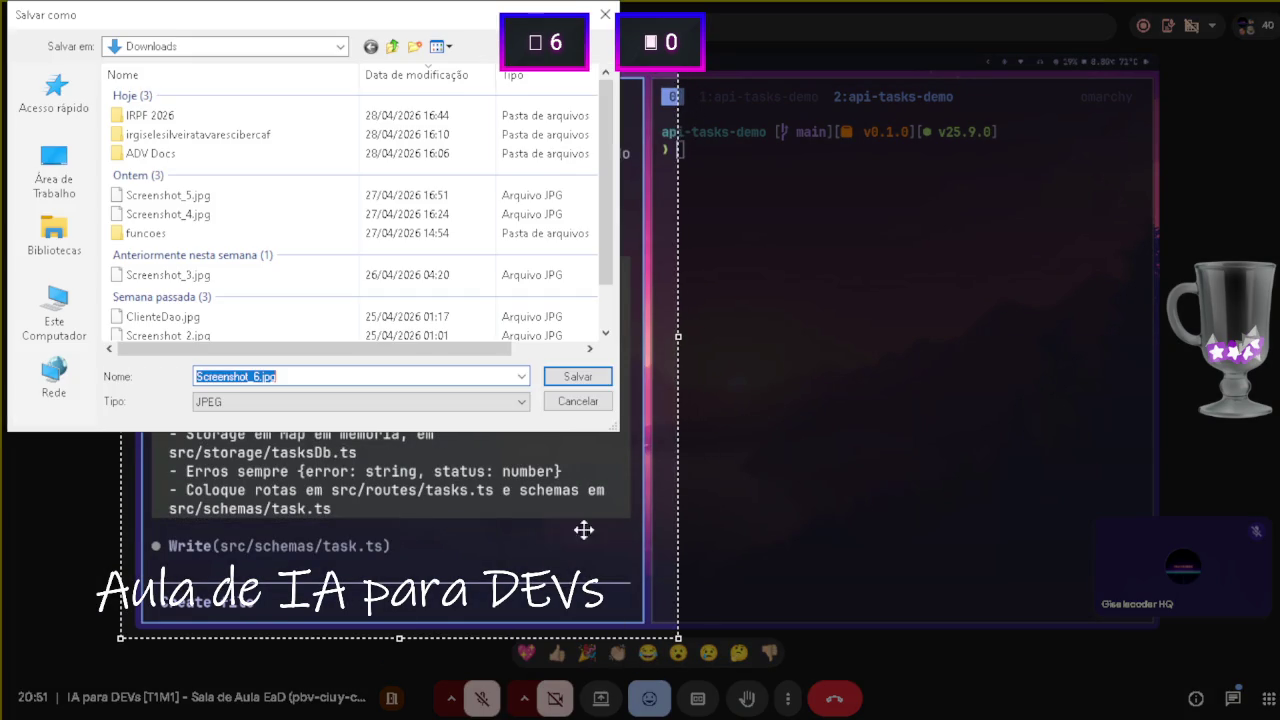
pyautogui.click(261, 376)
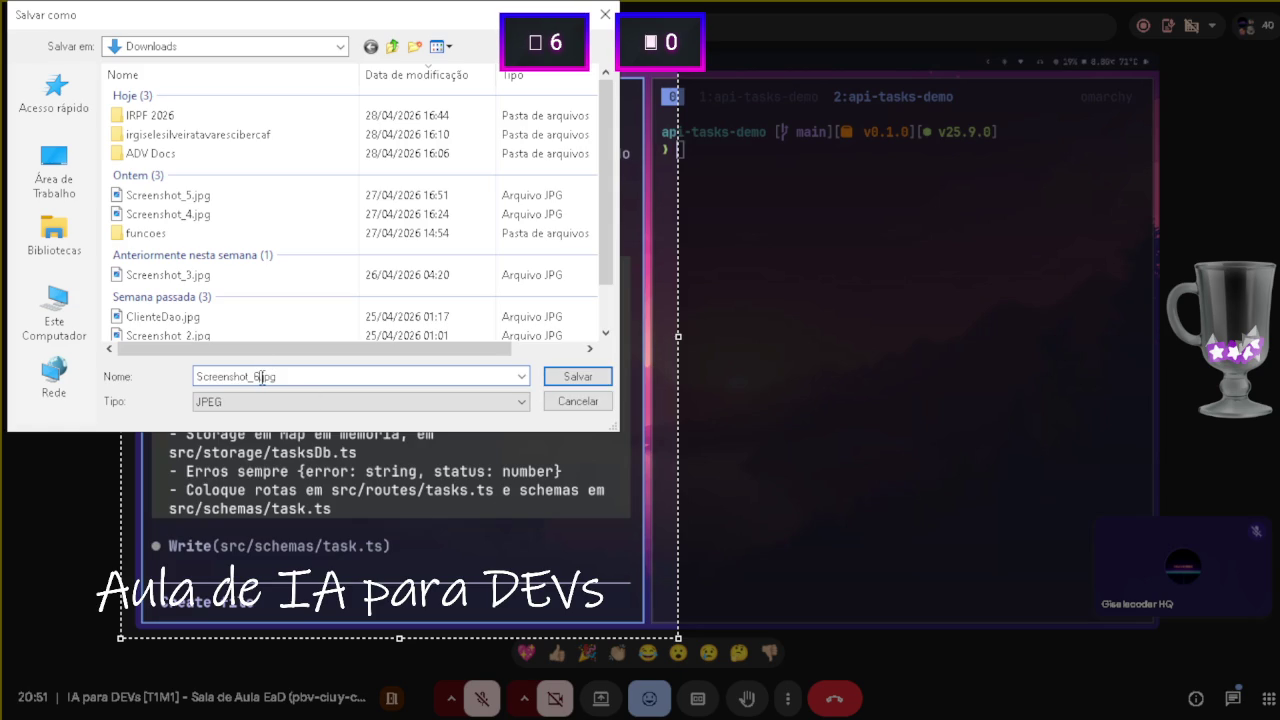
pyautogui.doubleClick(256, 377)
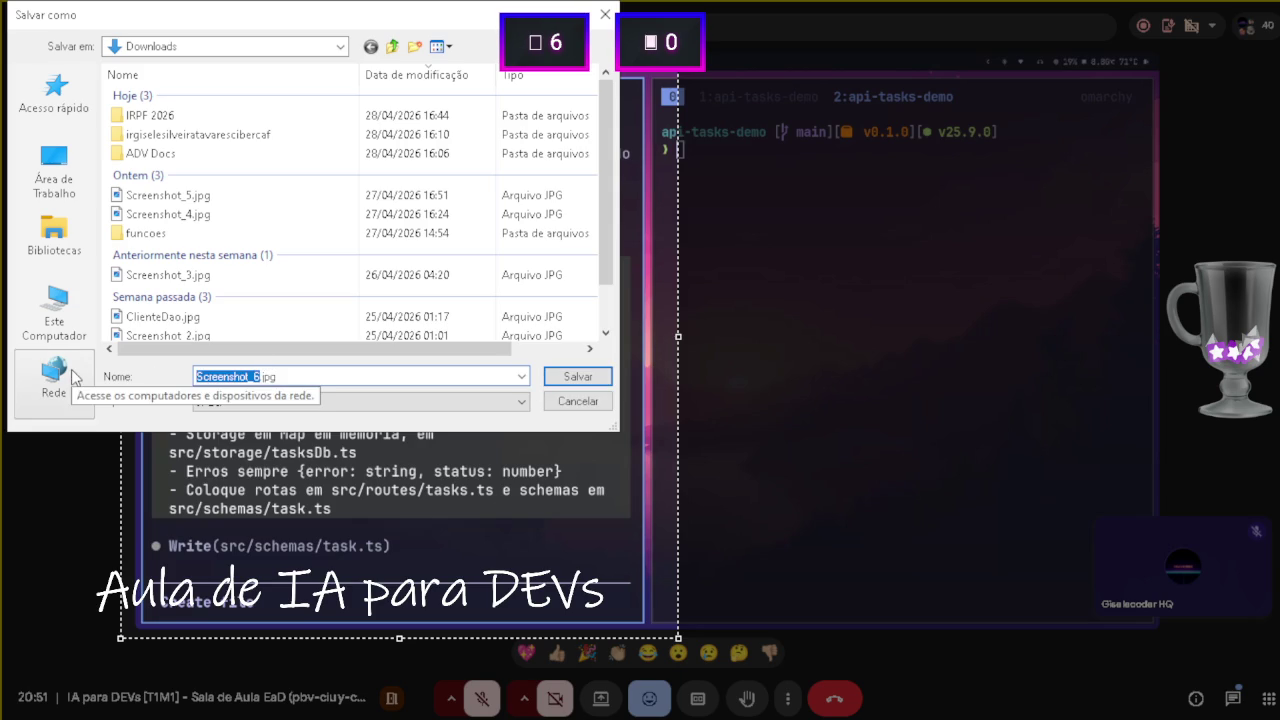
pyautogui.write('Exemplo')
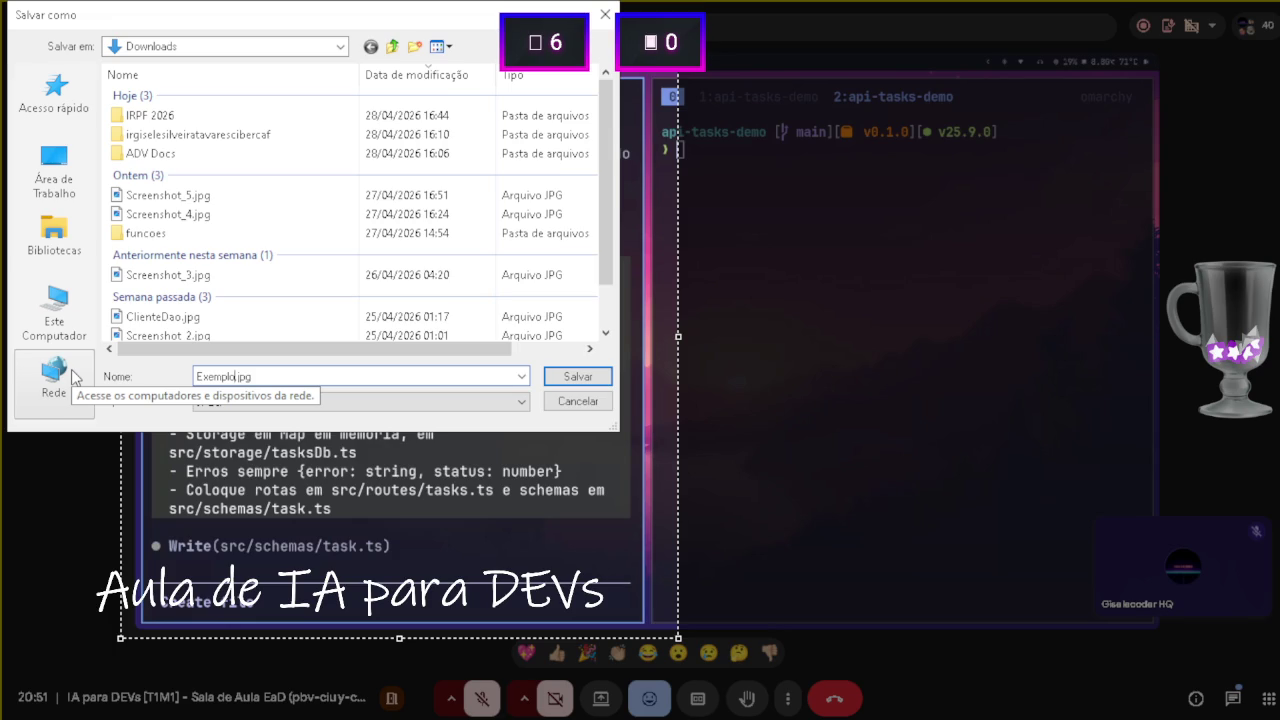
pyautogui.write('-promp')
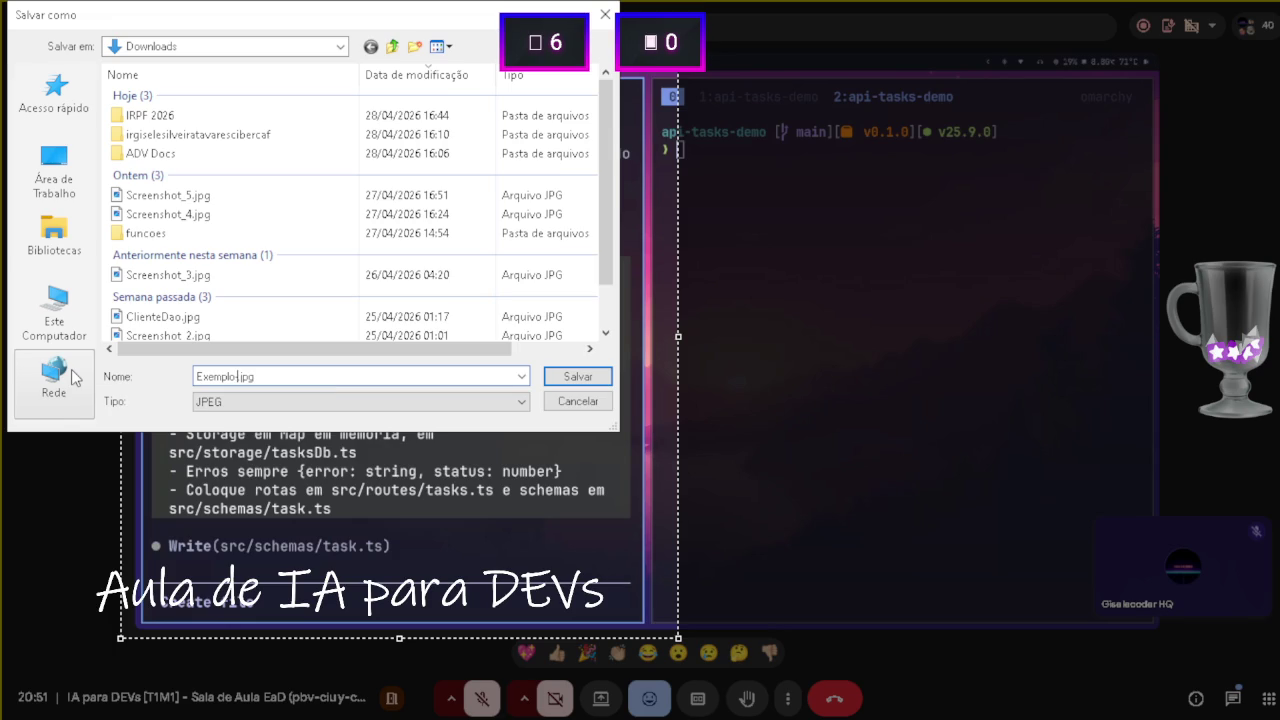
pyautogui.write('t')
pyautogui.write(' crud')
pyautogui.write(' detalhado')
pyautogui.press('Return')
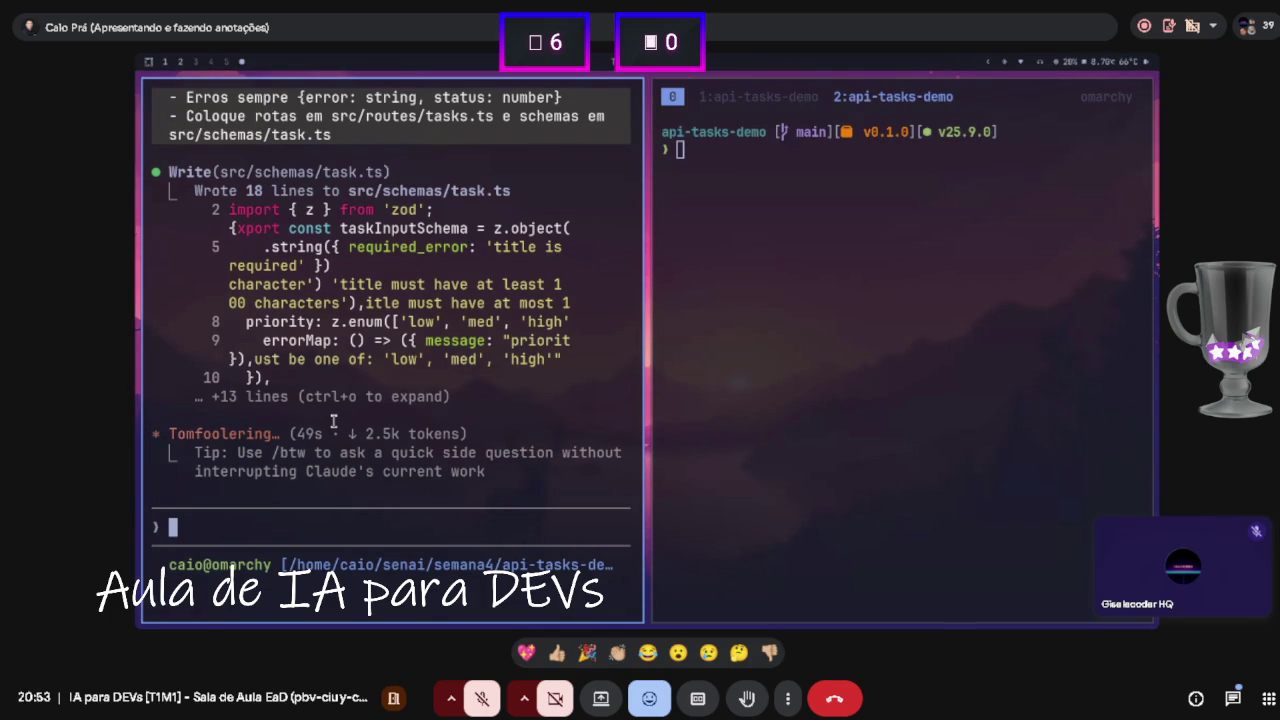
# - Review the full src/storage/tasksDb.ts Map store preview and approve creating the file
pyautogui.scroll(10, 340, 370)
pyautogui.scroll(-2, 341, 364)
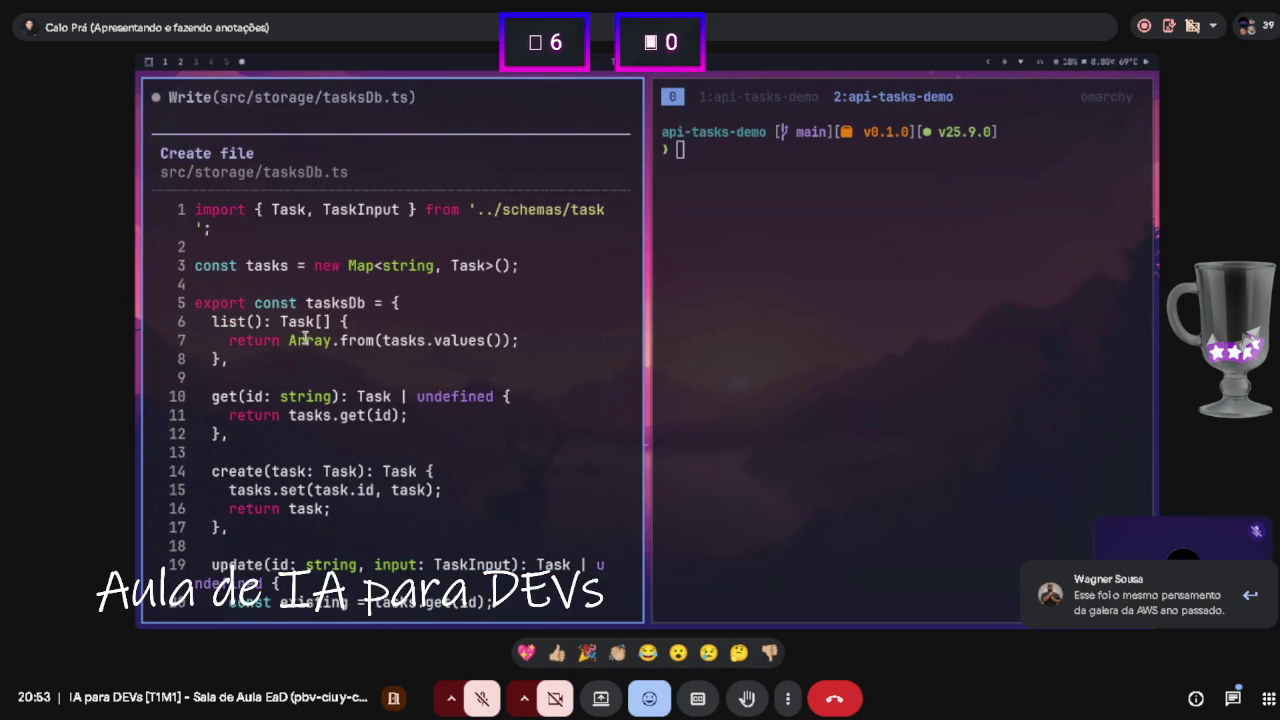
pyautogui.scroll(-1, 307, 341)
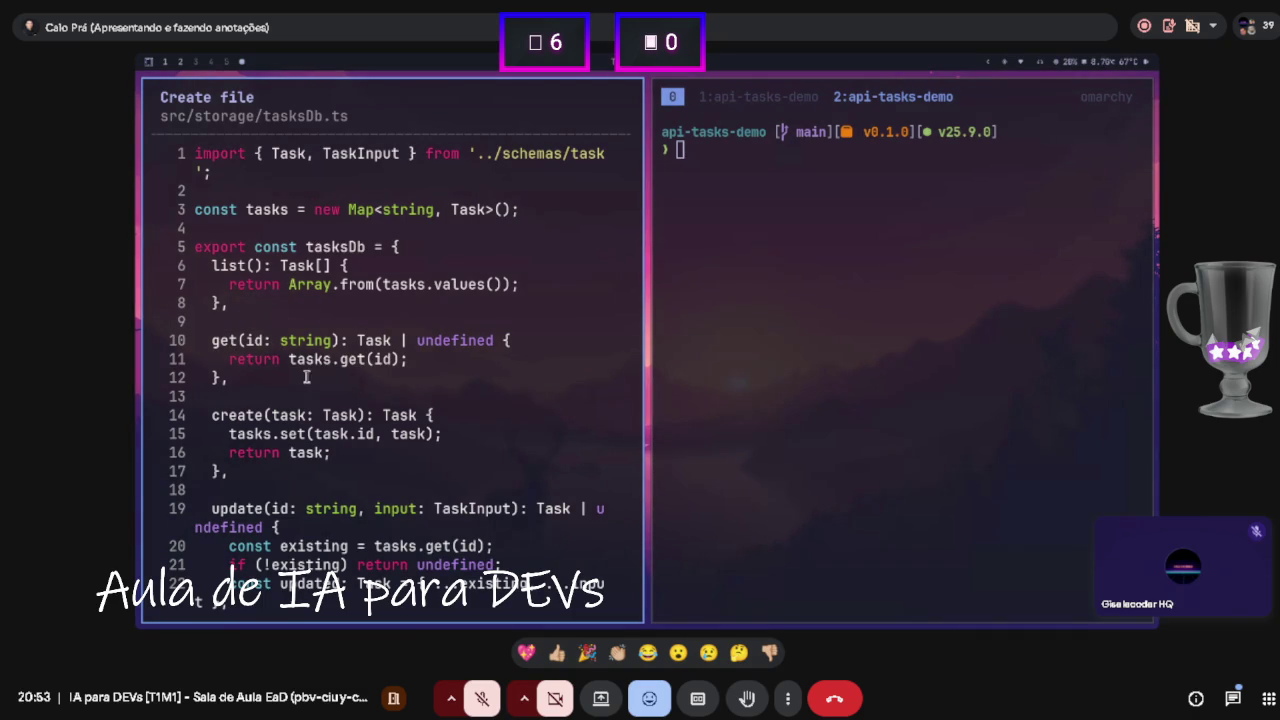
pyautogui.scroll(-1, 312, 386)
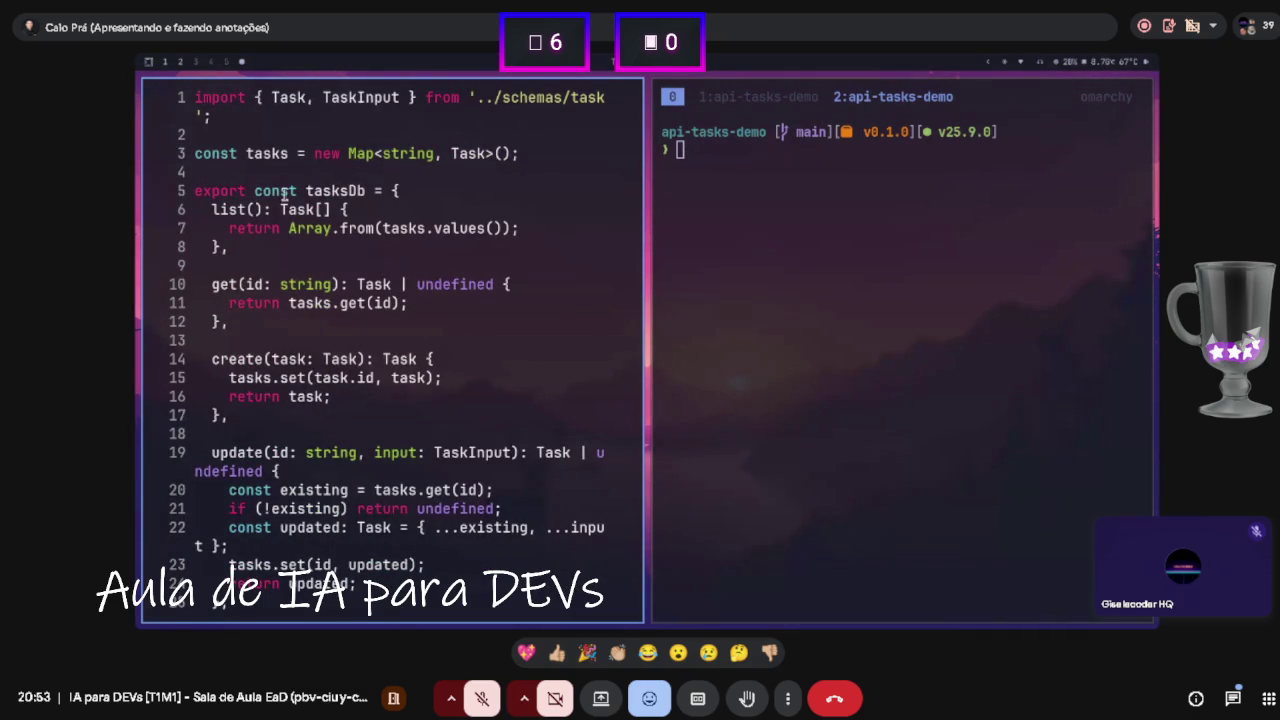
pyautogui.scroll(-2, 279, 377)
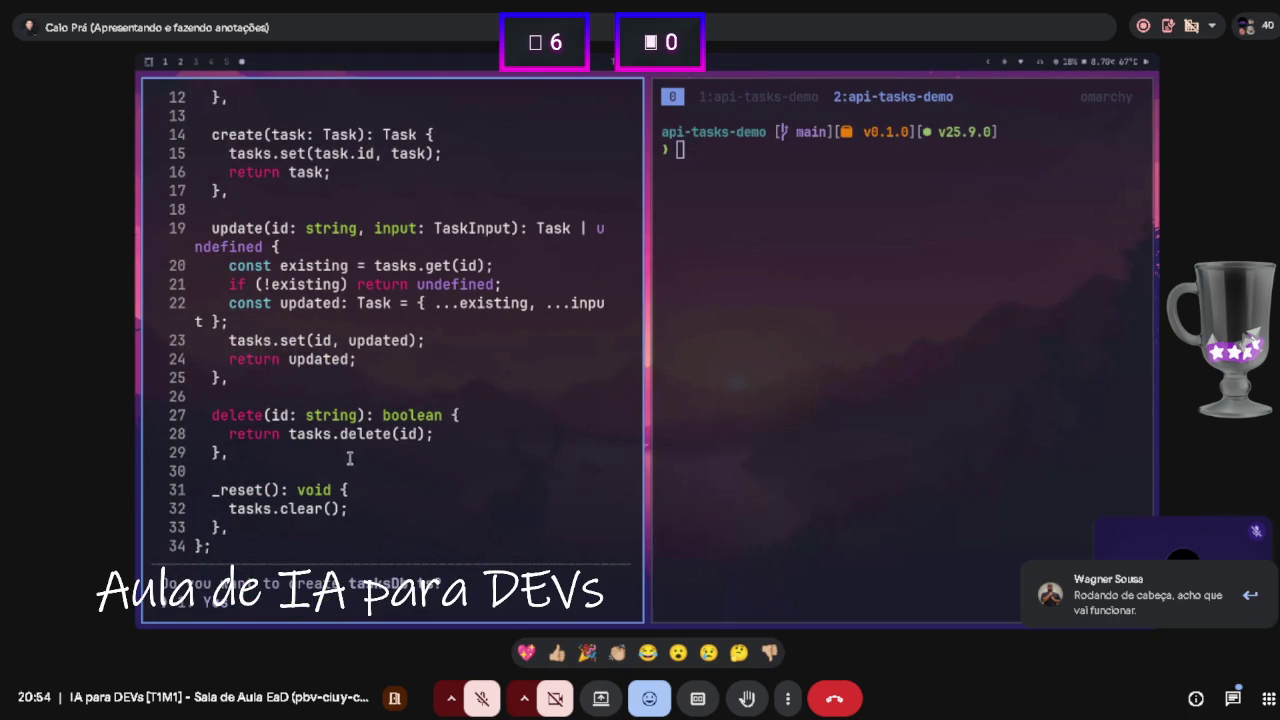
pyautogui.scroll(-2, 348, 457)
pyautogui.press('Return')
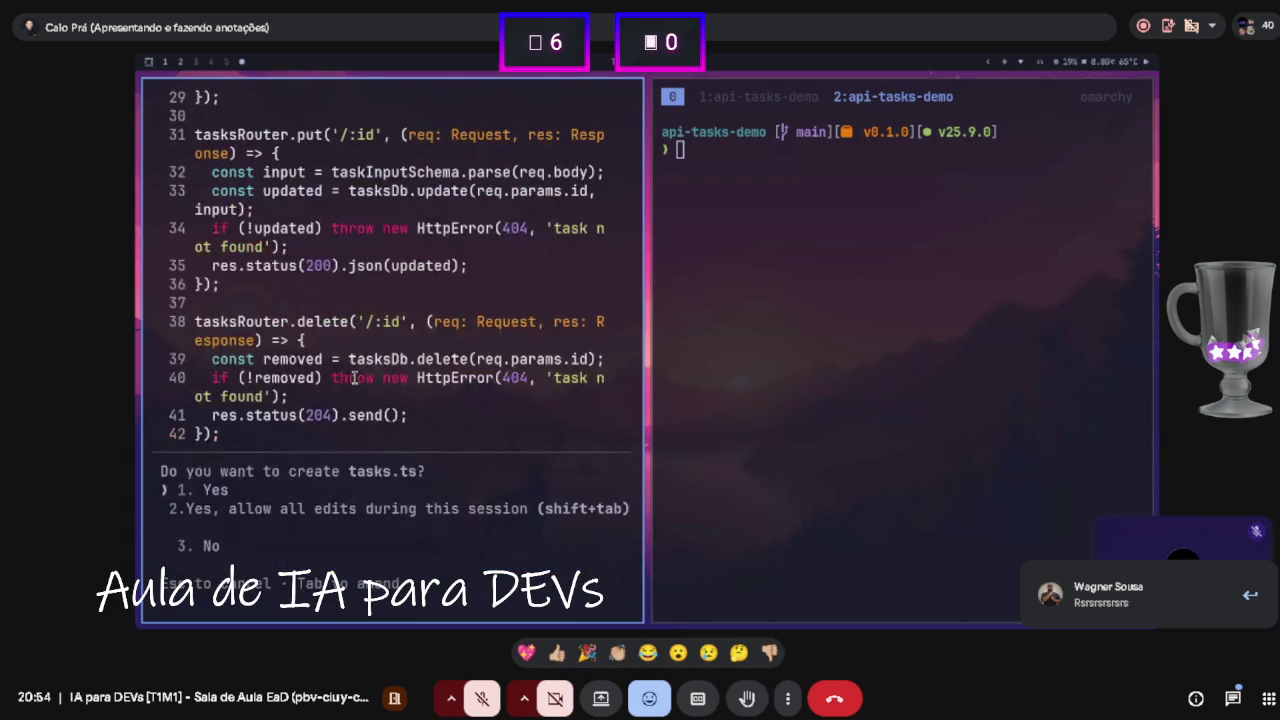
pyautogui.scroll(5, 340, 365)
pyautogui.scroll(5, 335, 358)
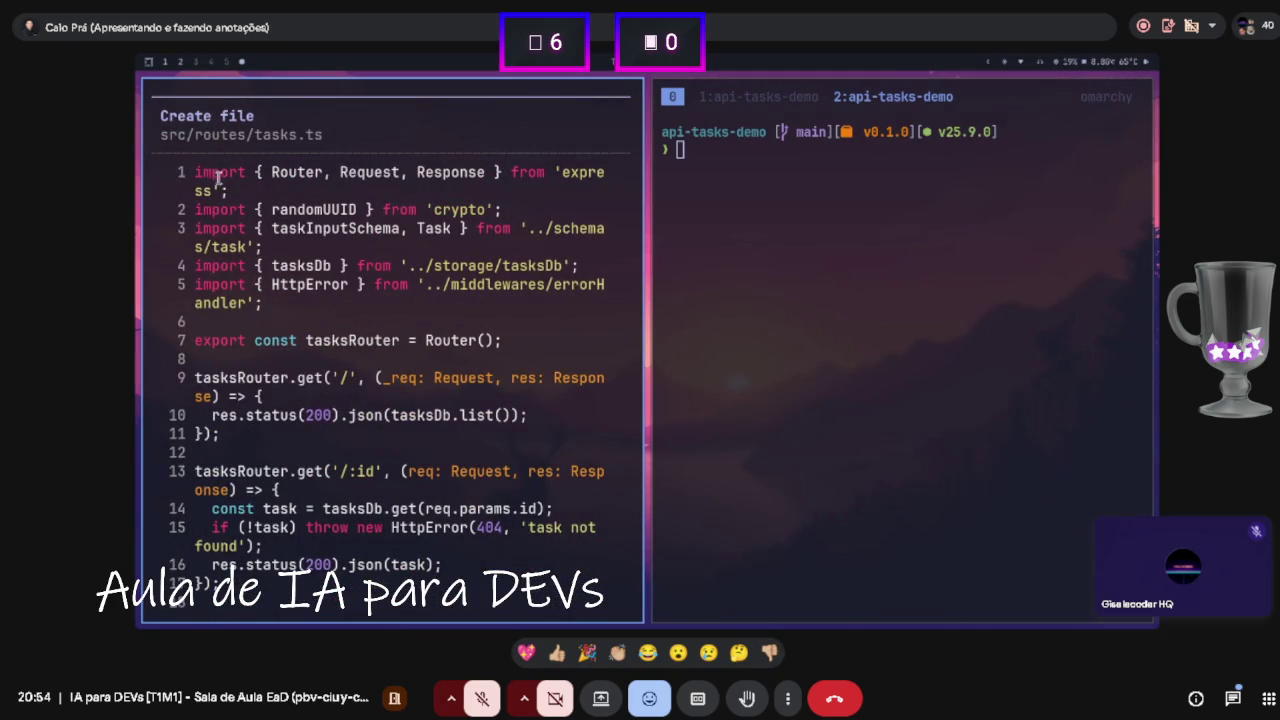
pyautogui.scroll(-3, 352, 232)
pyautogui.scroll(3, 340, 238)
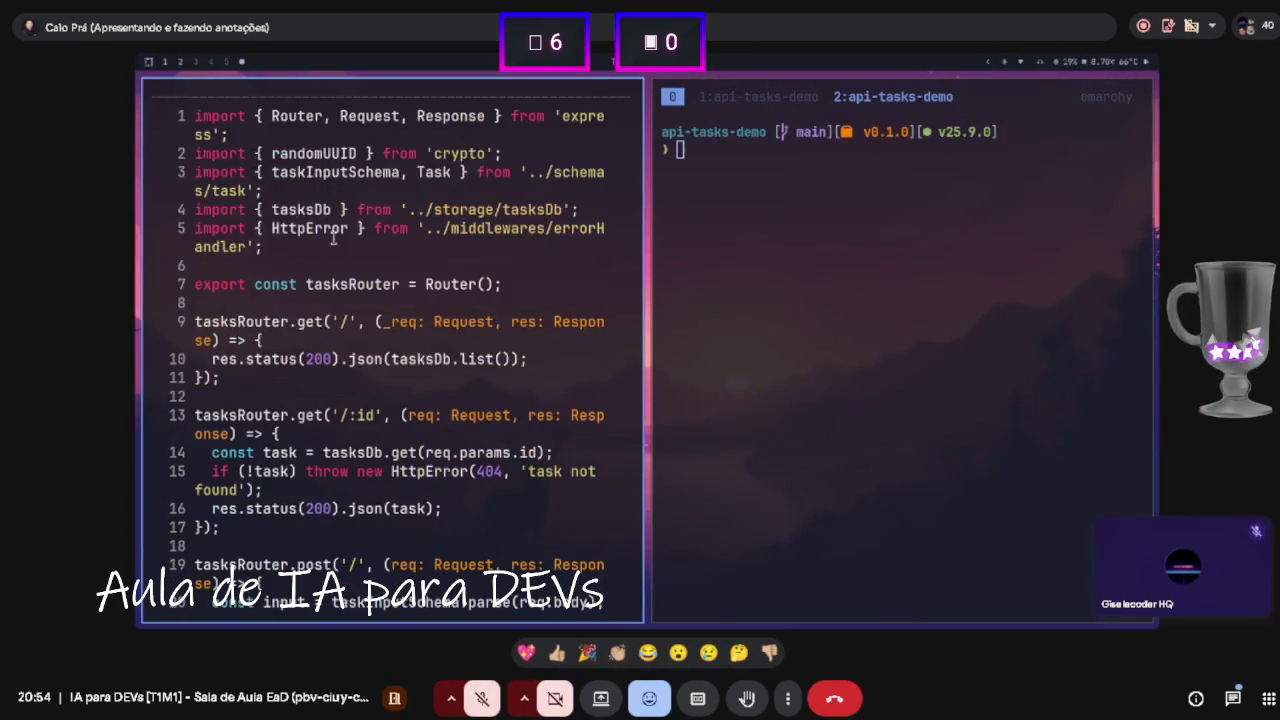
pyautogui.scroll(3, 222, 200)
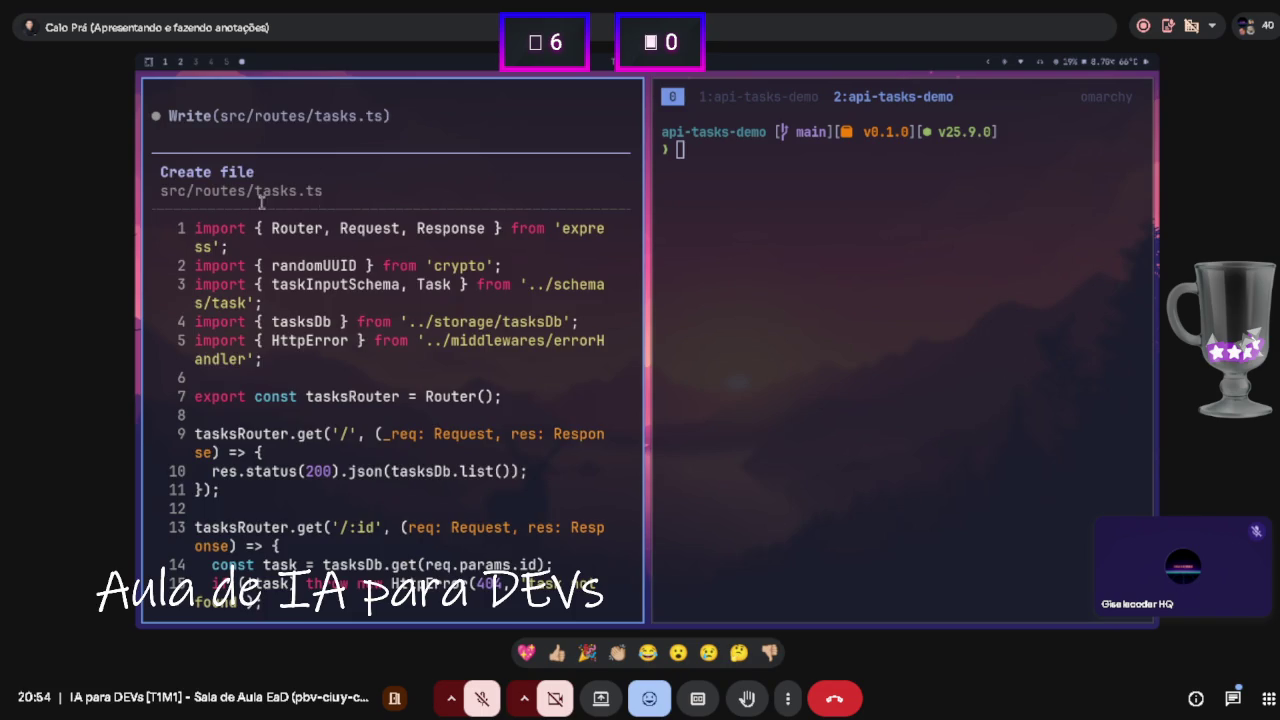
pyautogui.scroll(-1, 262, 202)
pyautogui.moveTo(297, 378); pyautogui.dragTo(349, 378)
pyautogui.click(332, 394)
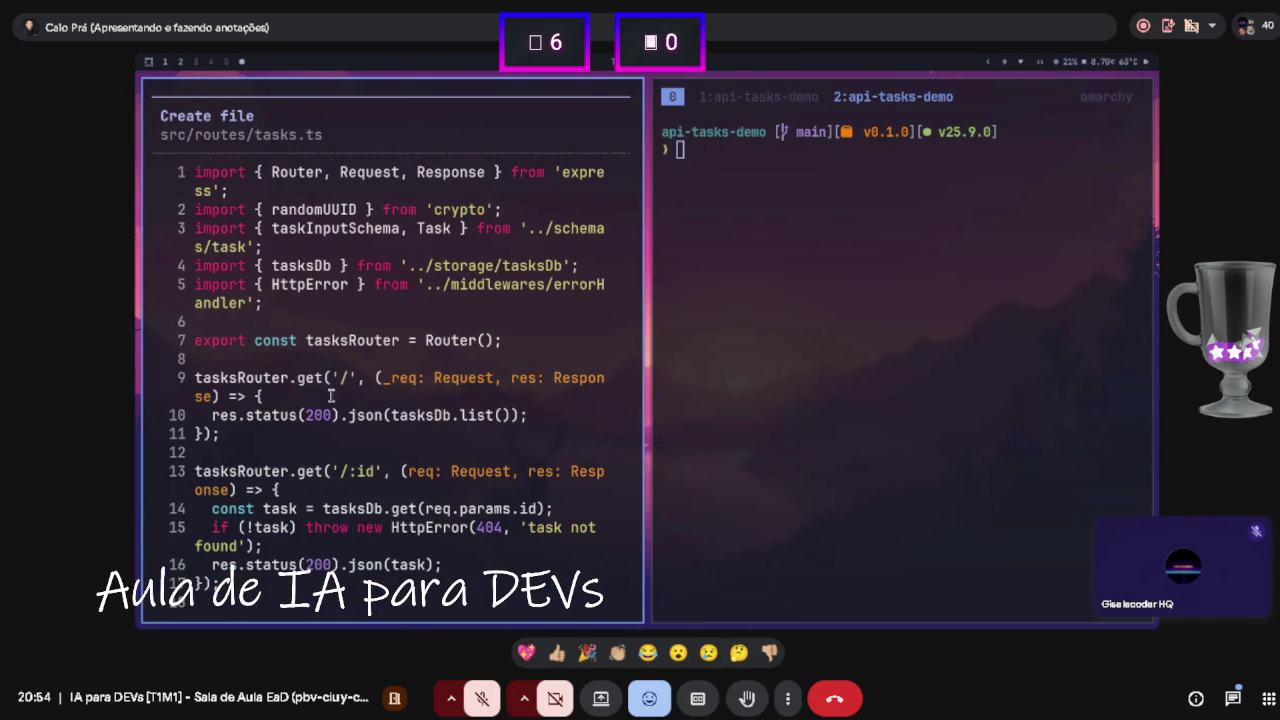
pyautogui.scroll(-1, 330, 390)
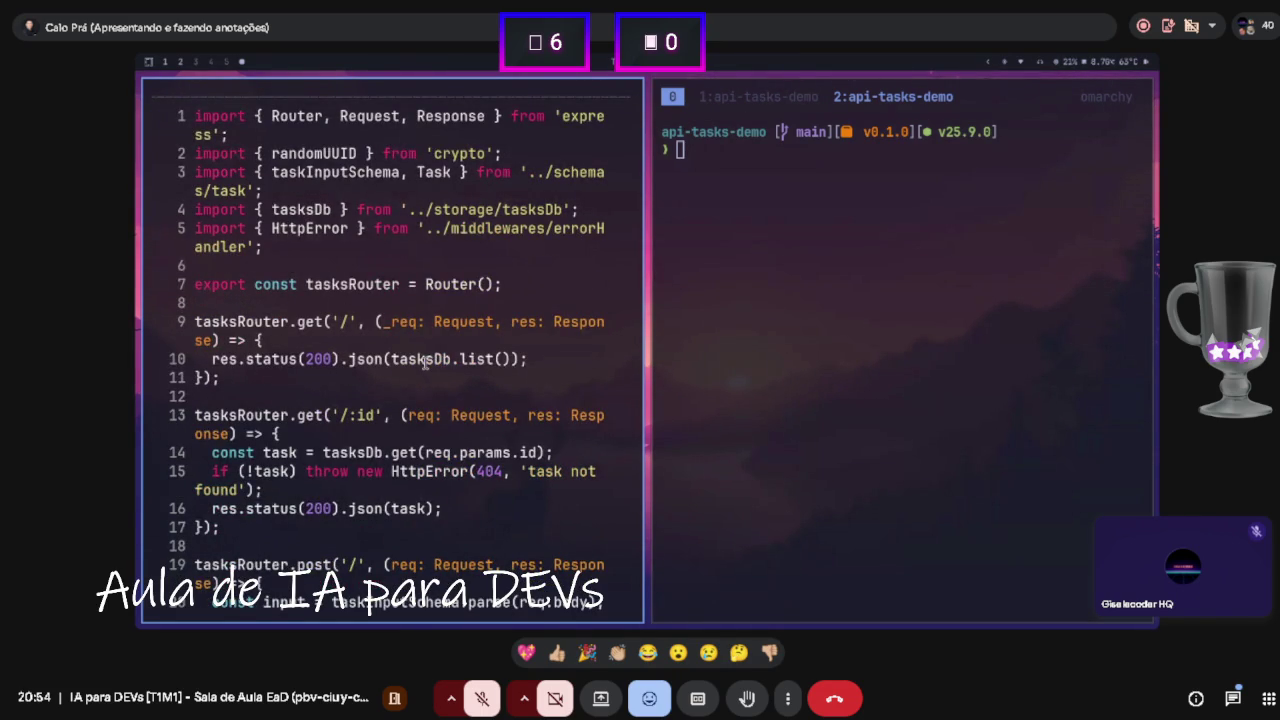
pyautogui.scroll(-1, 424, 362)
pyautogui.moveTo(343, 360); pyautogui.dragTo(376, 361)
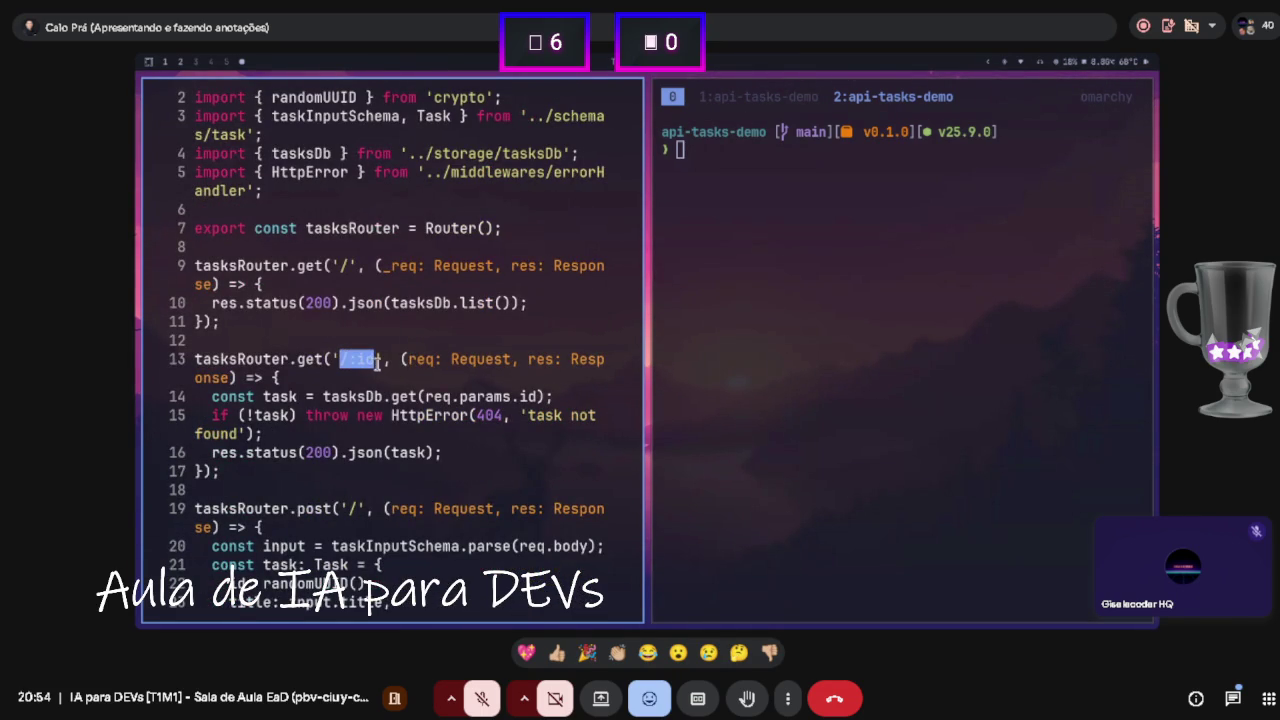
pyautogui.scroll(-1, 365, 376)
pyautogui.click(358, 384)
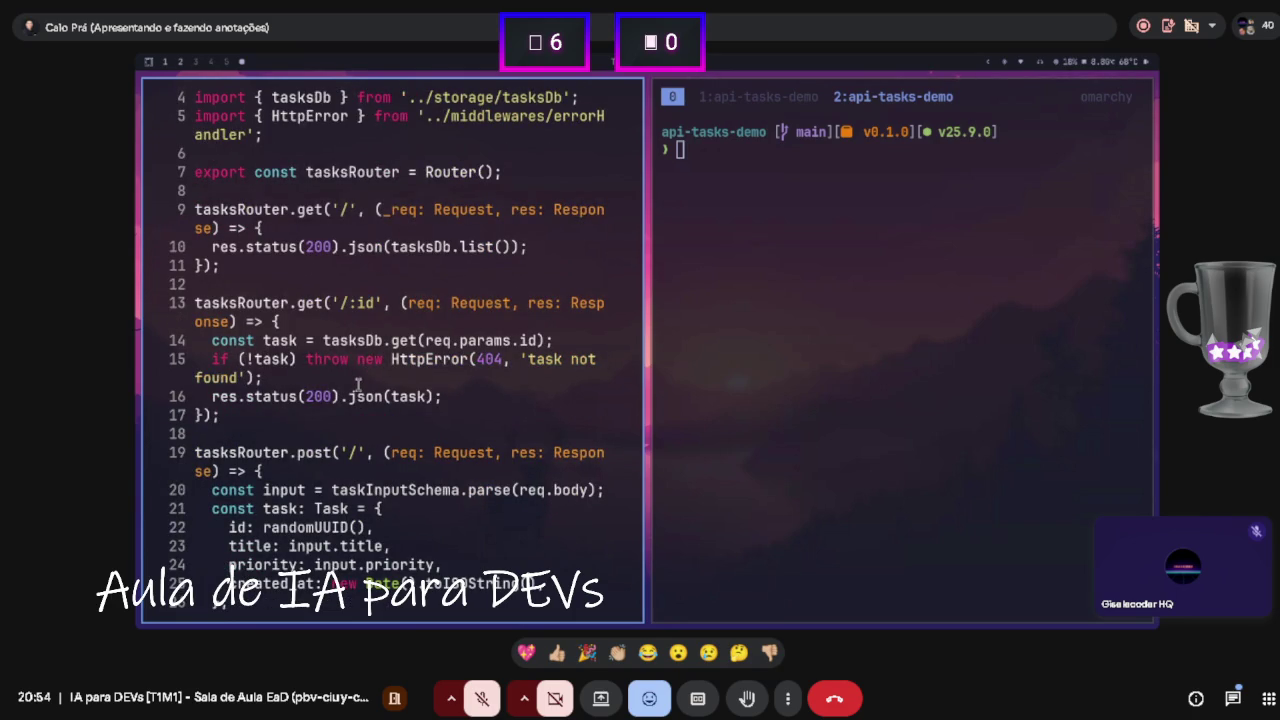
pyautogui.moveTo(479, 360); pyautogui.dragTo(506, 360)
pyautogui.click(498, 360)
pyautogui.doubleClick(486, 360)
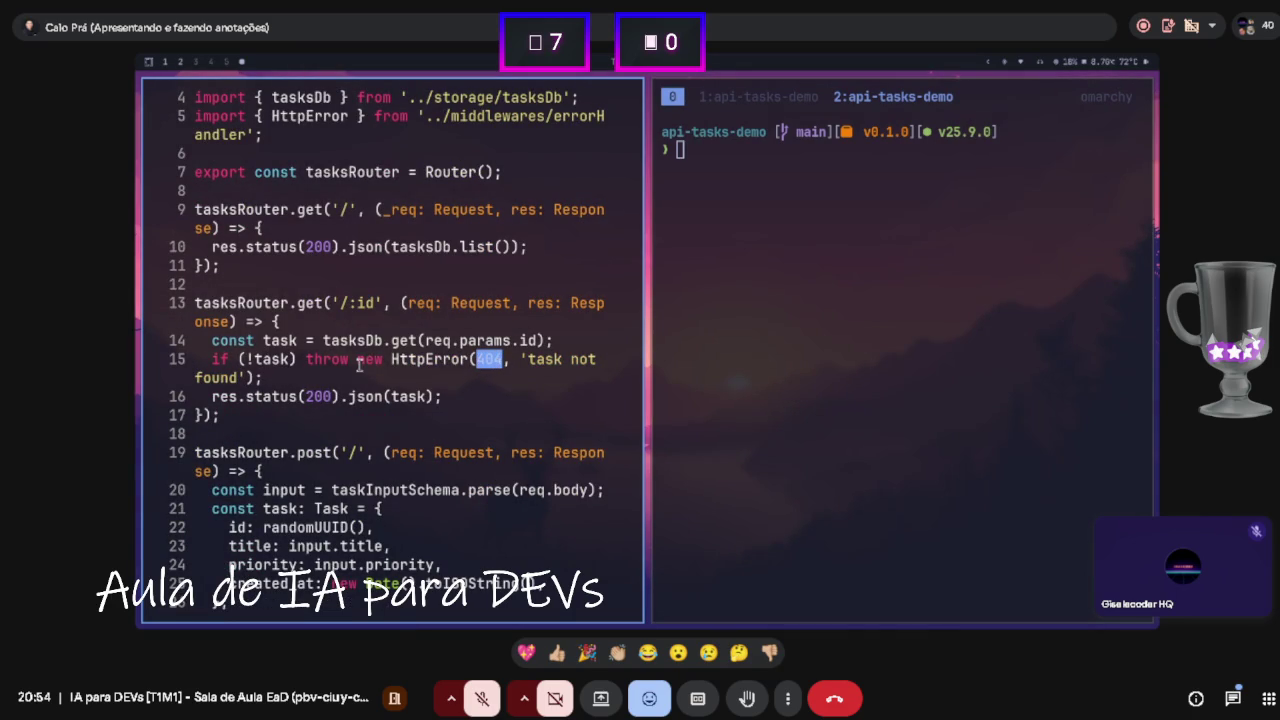
pyautogui.doubleClick(322, 397)
pyautogui.click(322, 397)
pyautogui.scroll(-3, 330, 397)
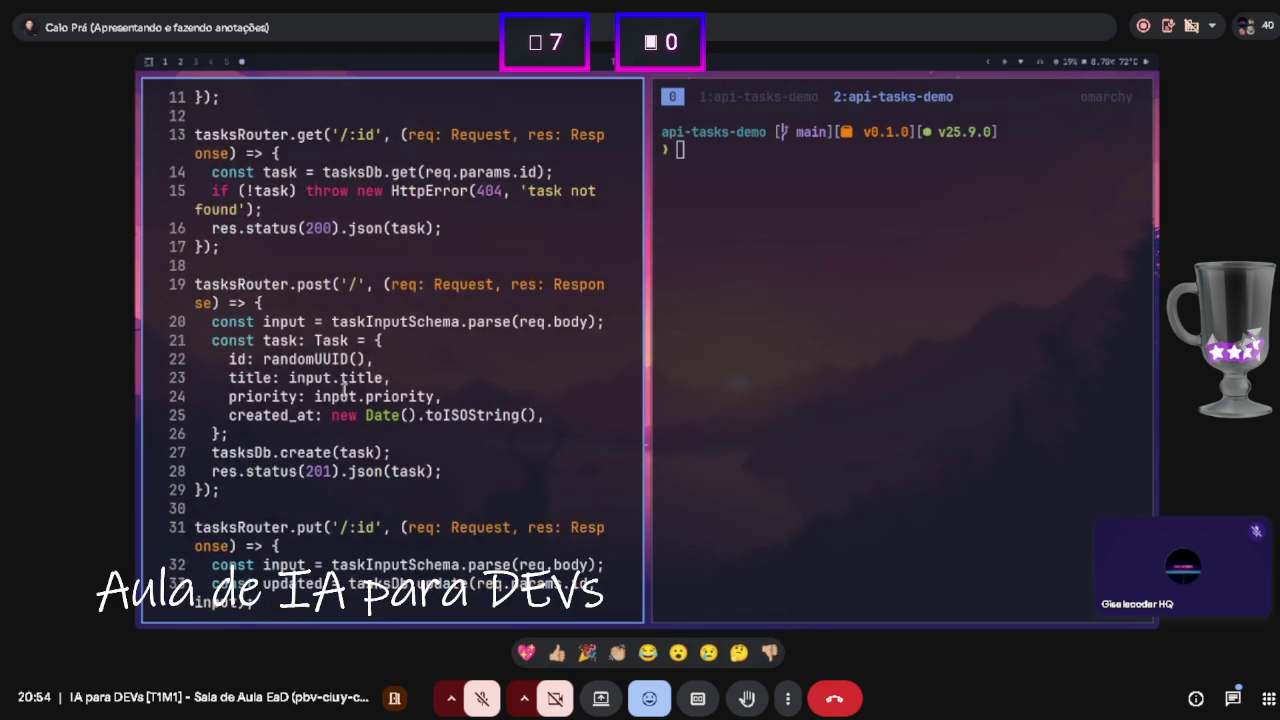
pyautogui.scroll(-1, 330, 364)
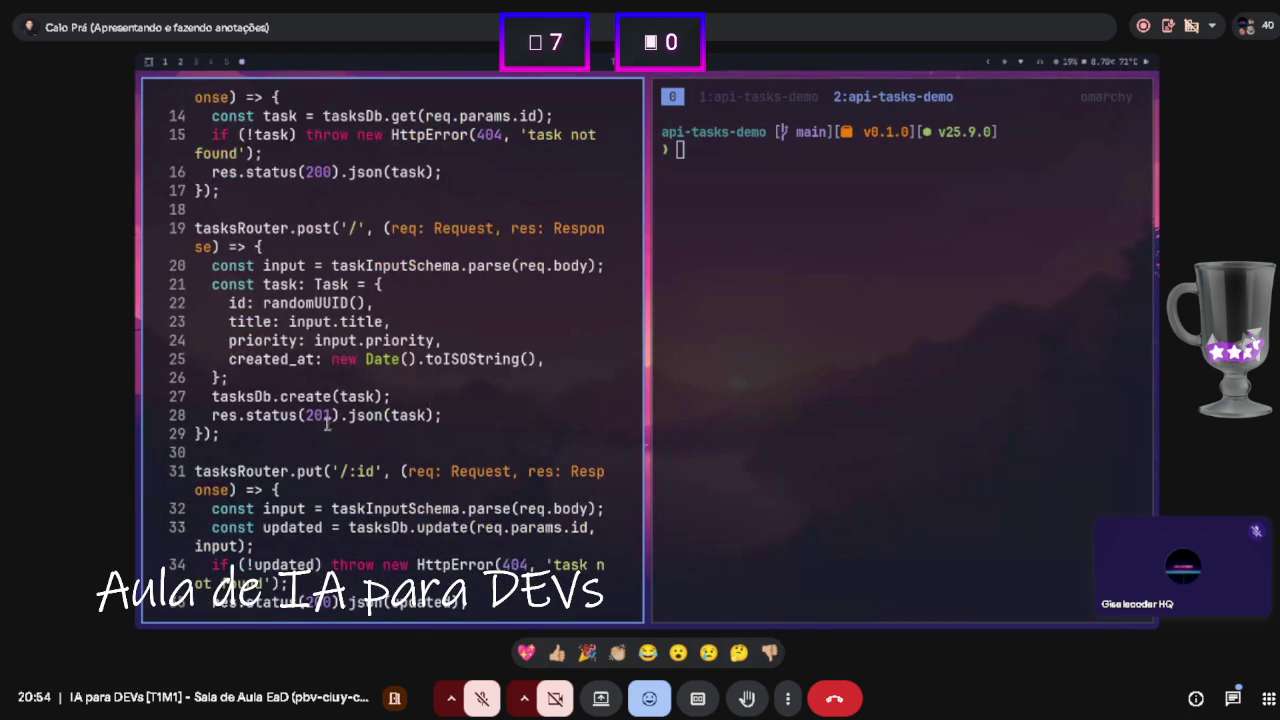
pyautogui.doubleClick(327, 418)
pyautogui.click(233, 297)
pyautogui.moveTo(229, 362); pyautogui.dragTo(318, 362)
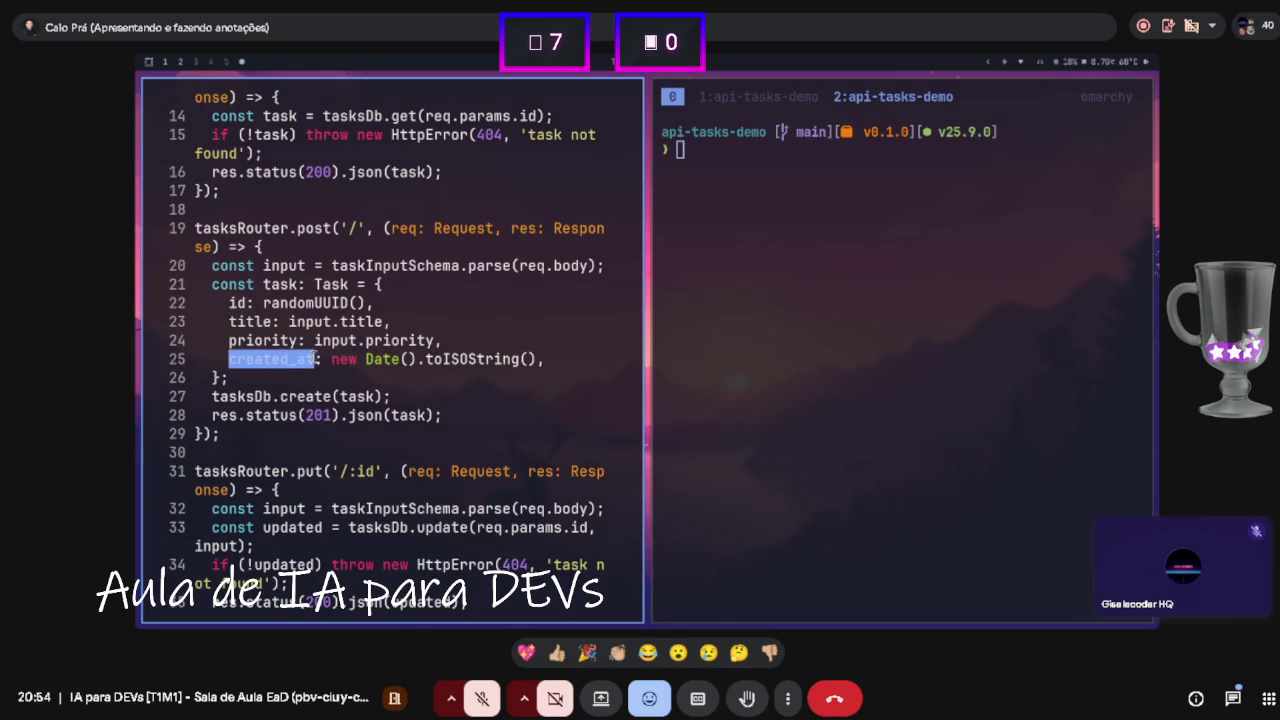
pyautogui.click(307, 365)
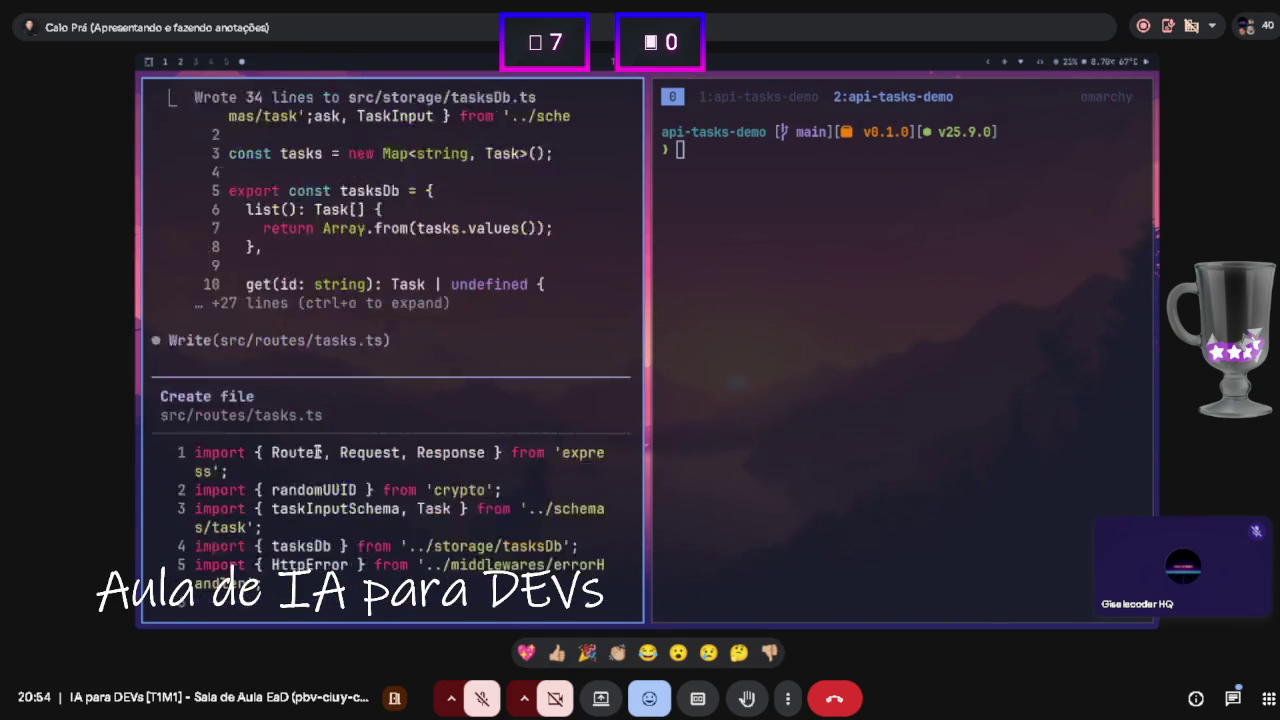
pyautogui.scroll(-1, 312, 445)
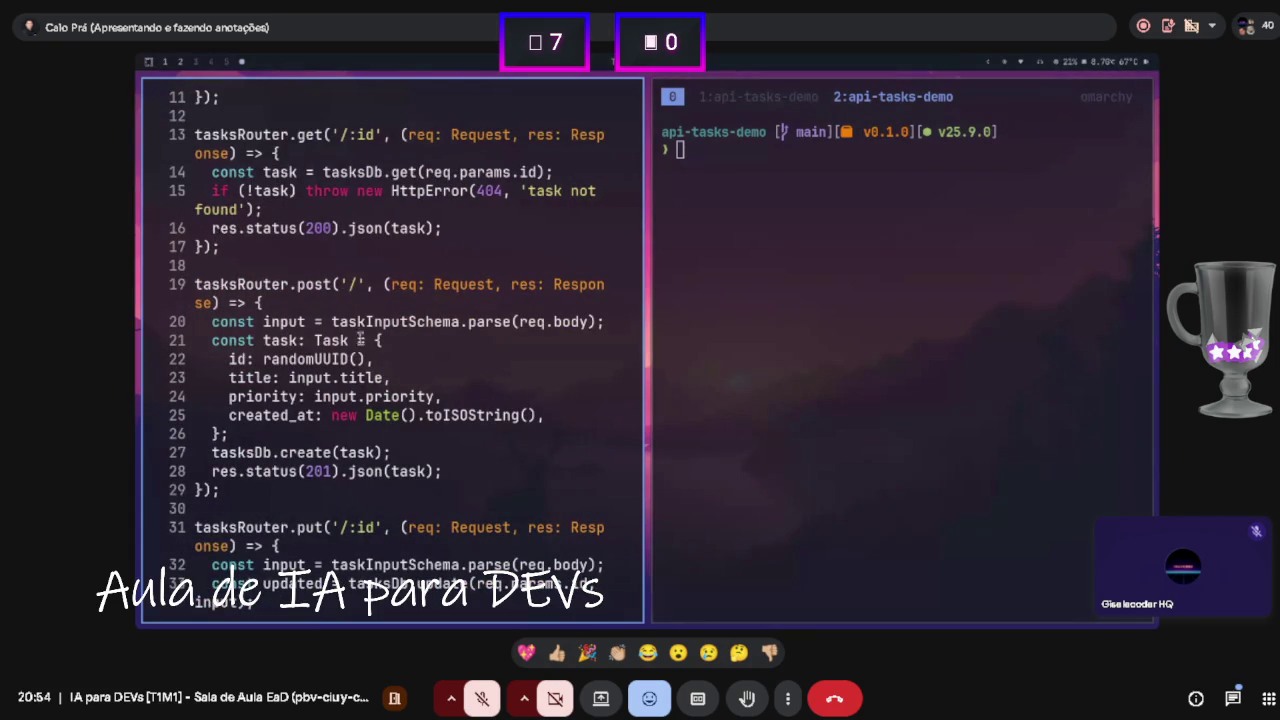
pyautogui.moveTo(305, 471); pyautogui.dragTo(331, 471)
pyautogui.scroll(-4, 331, 471)
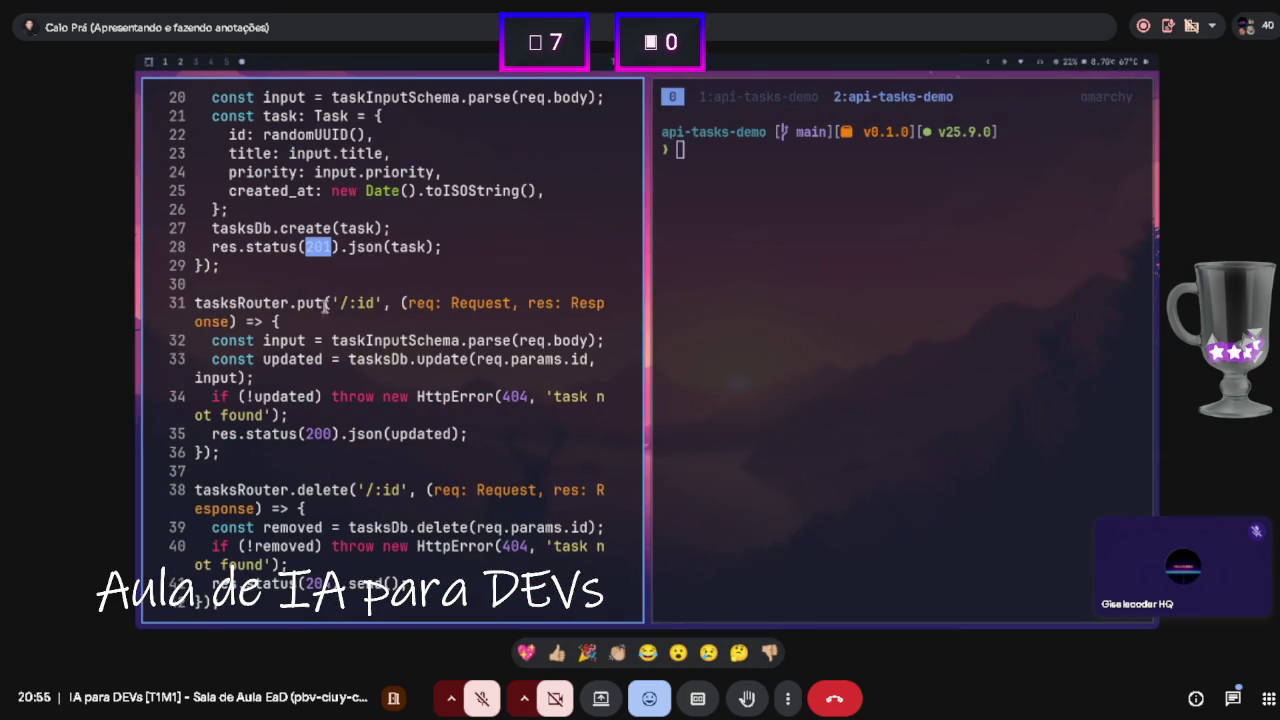
pyautogui.scroll(3, 309, 320)
pyautogui.scroll(-4, 331, 378)
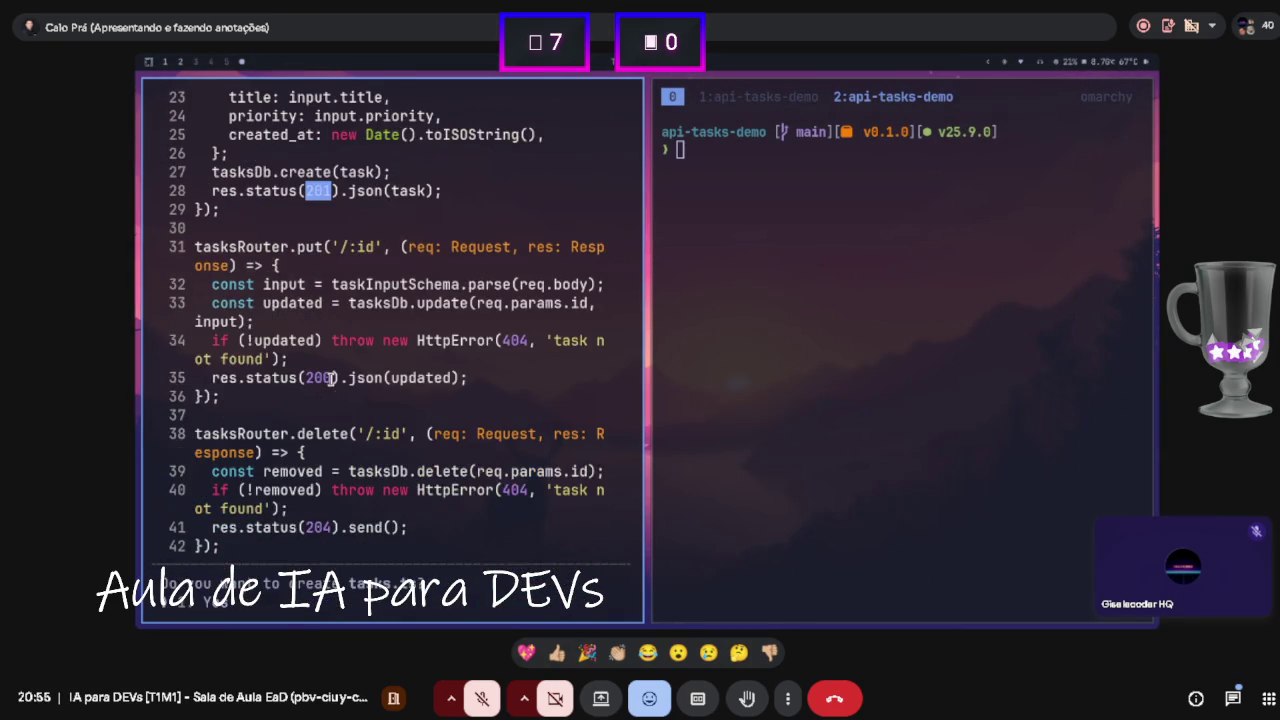
pyautogui.moveTo(493, 341); pyautogui.dragTo(525, 341)
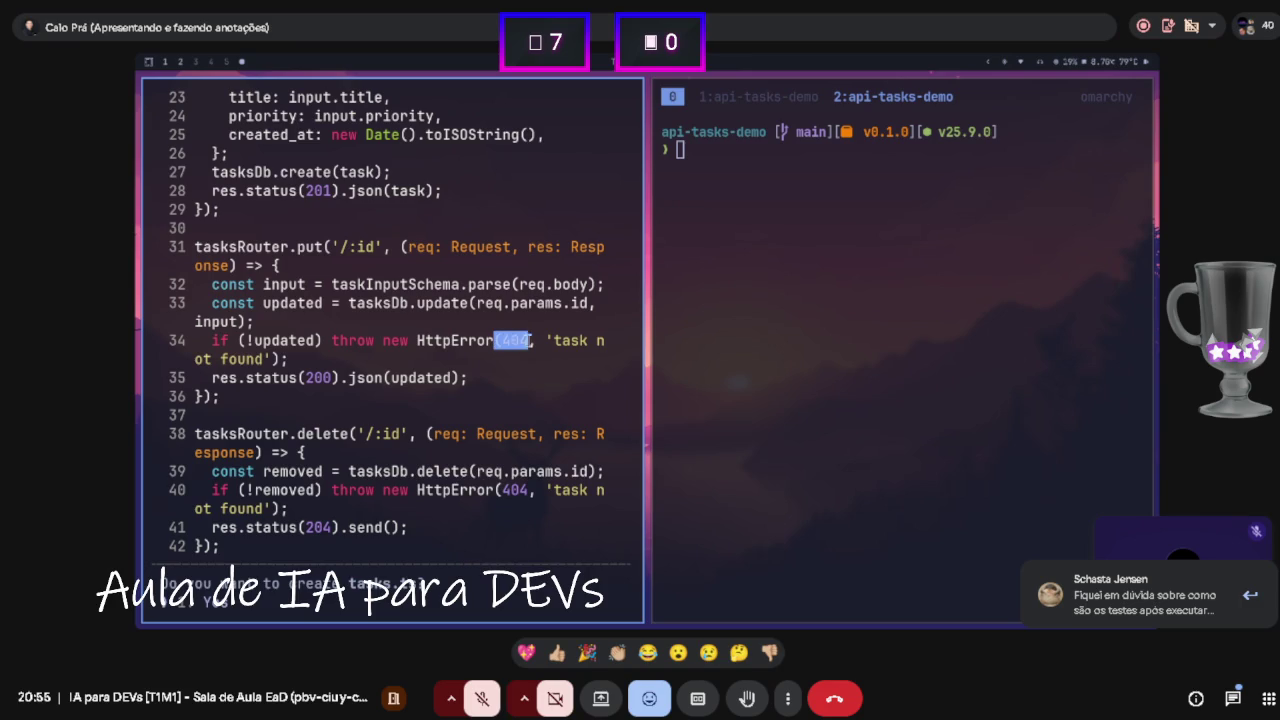
pyautogui.moveTo(308, 378); pyautogui.dragTo(330, 378)
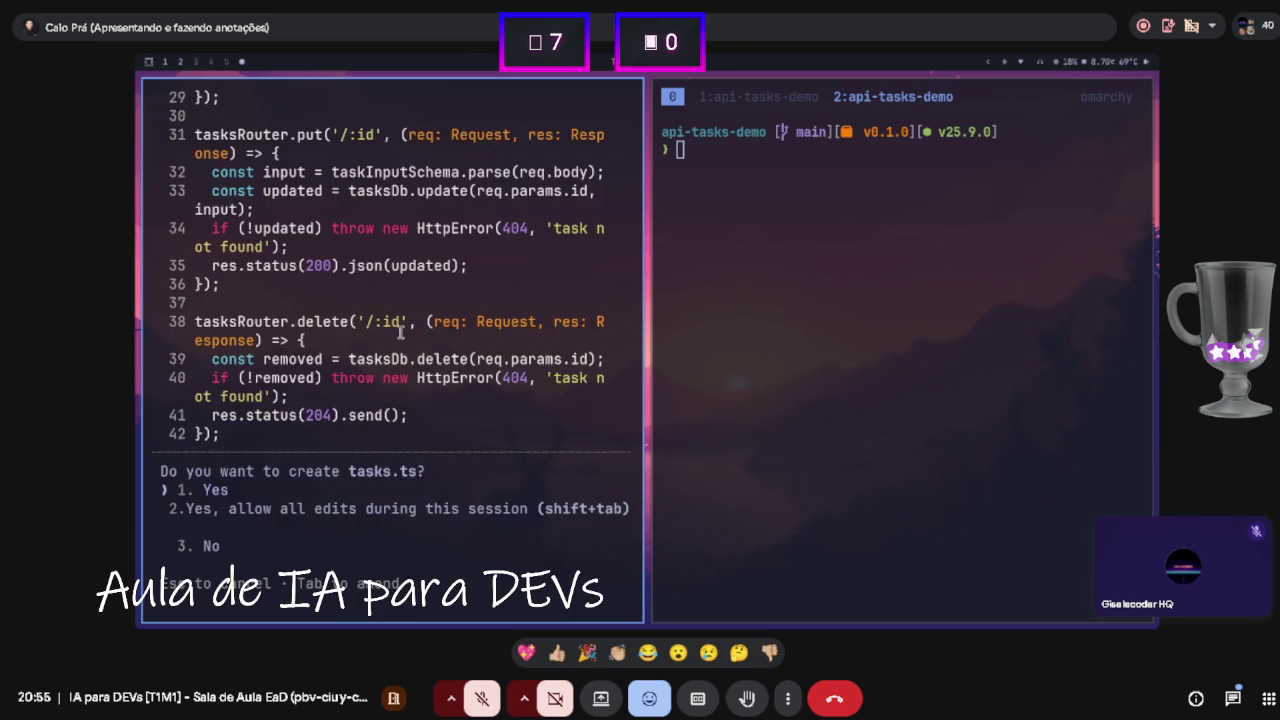
# - Approve creating src/routes/tasks.ts and mounting tasksRouter at /tasks in app.ts, then allow the tsc check
pyautogui.press('Return')
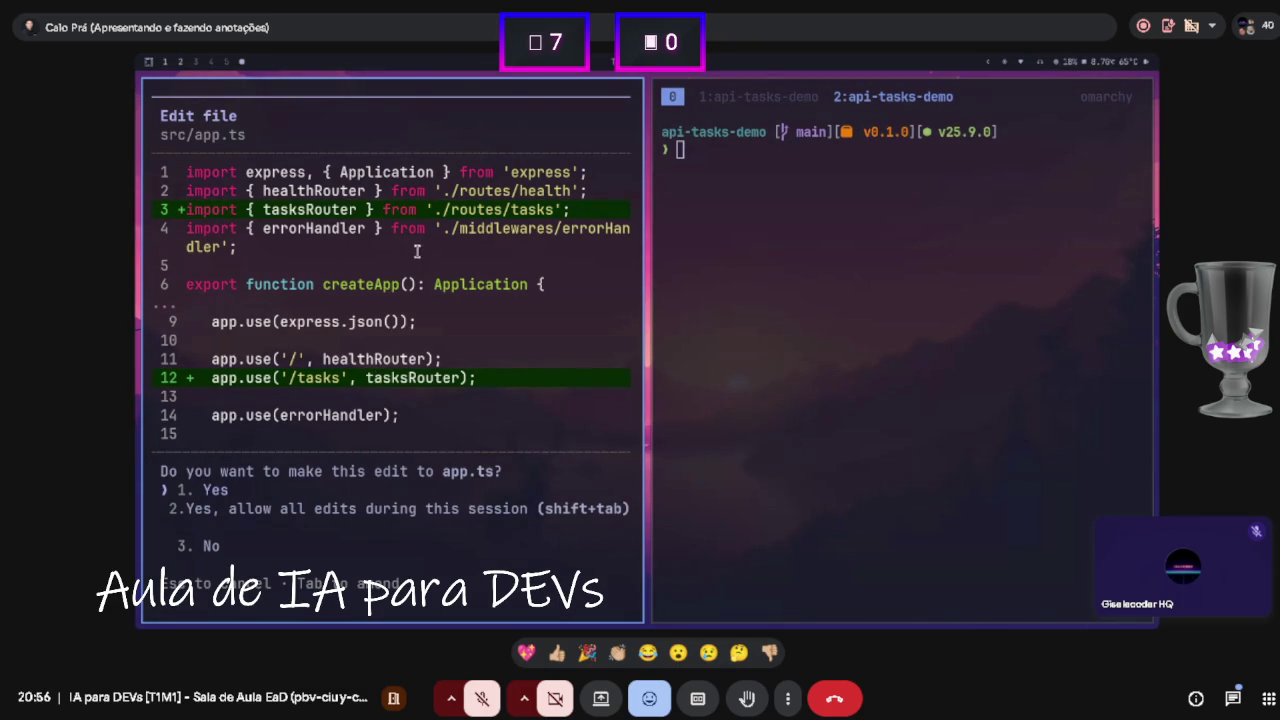
pyautogui.press('Return')
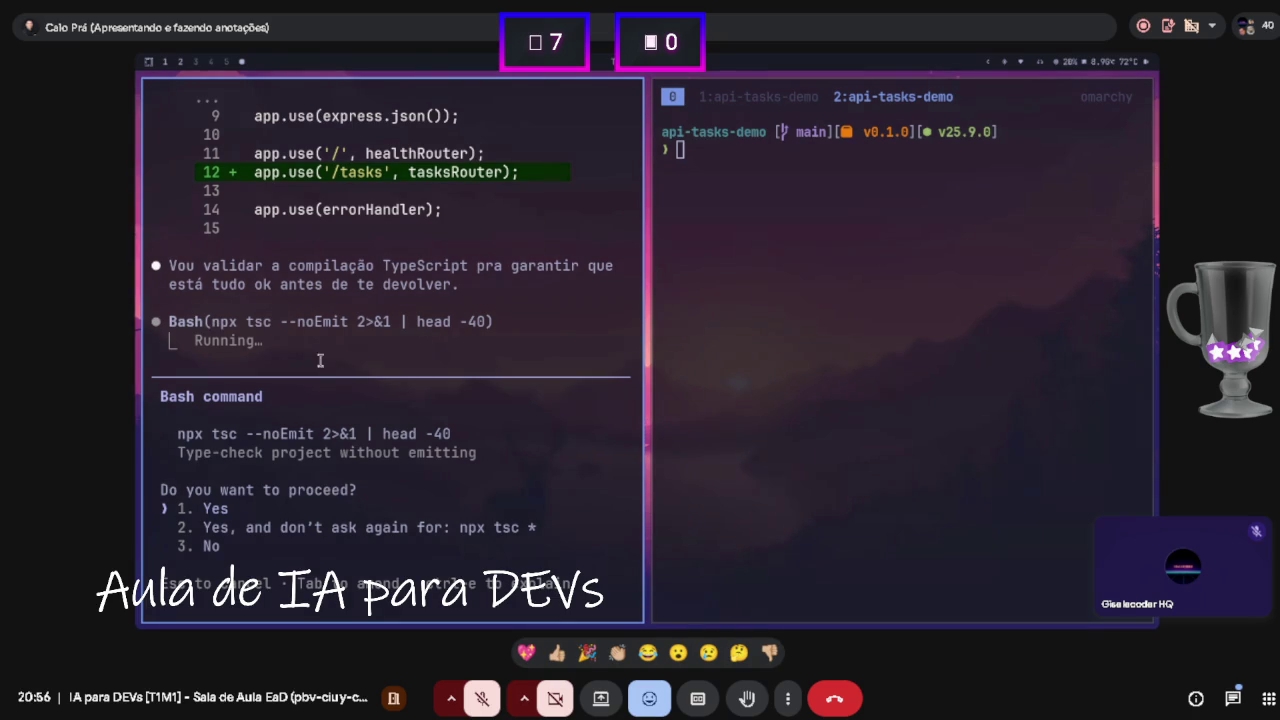
pyautogui.press('Return')
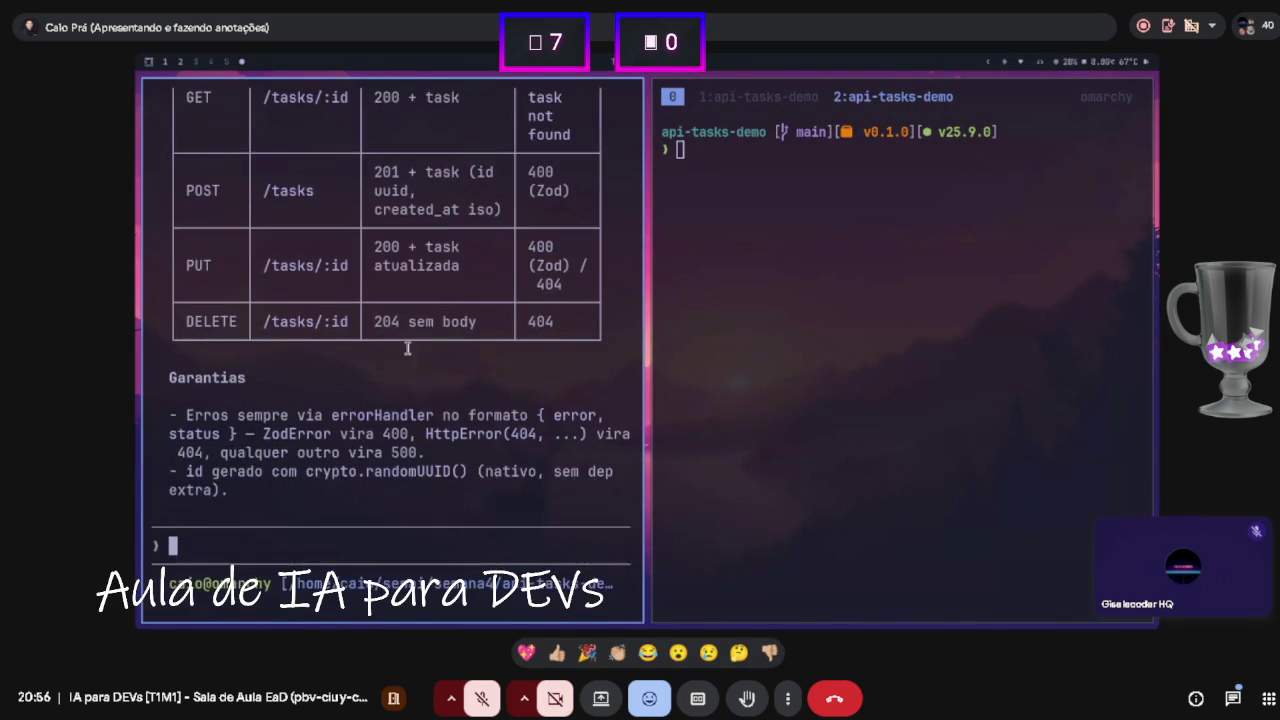
# - Review Claude's /tasks summary table: GET 200, POST 201/400, PUT 200/400/404, DELETE 204/404
pyautogui.scroll(5, 505, 340)
pyautogui.scroll(4, 501, 343)
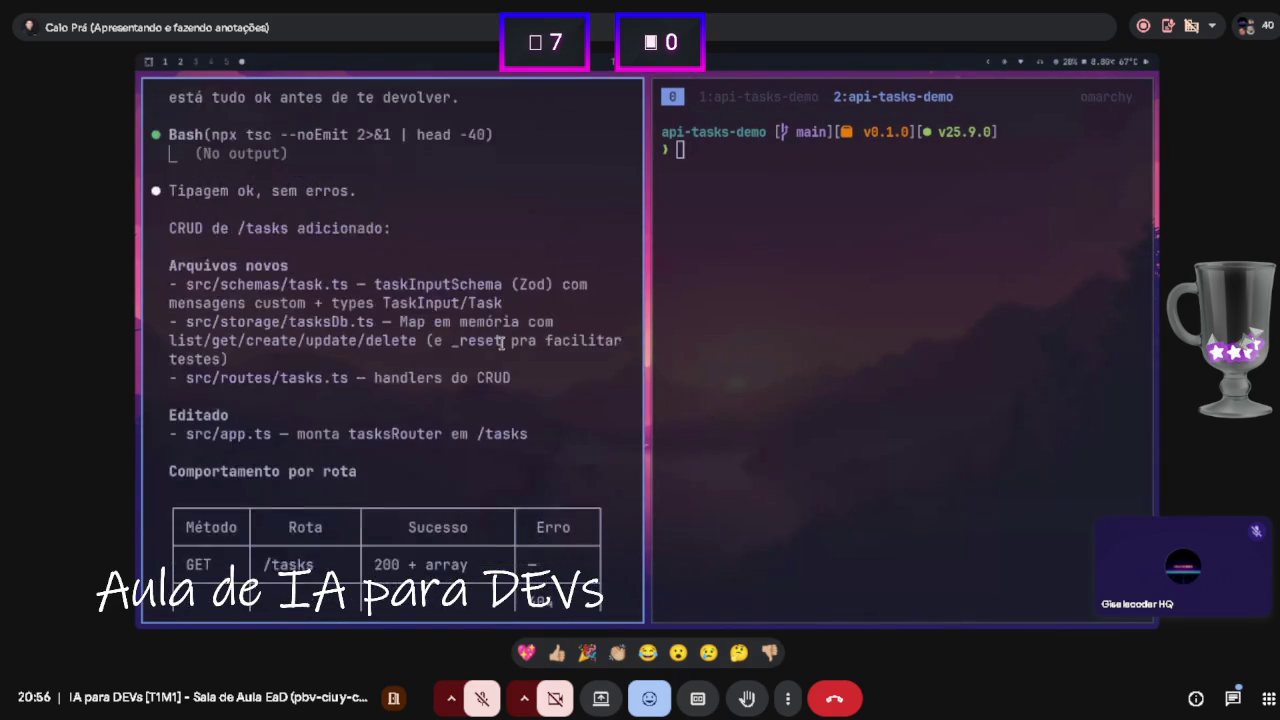
pyautogui.moveTo(237, 284); pyautogui.dragTo(282, 285)
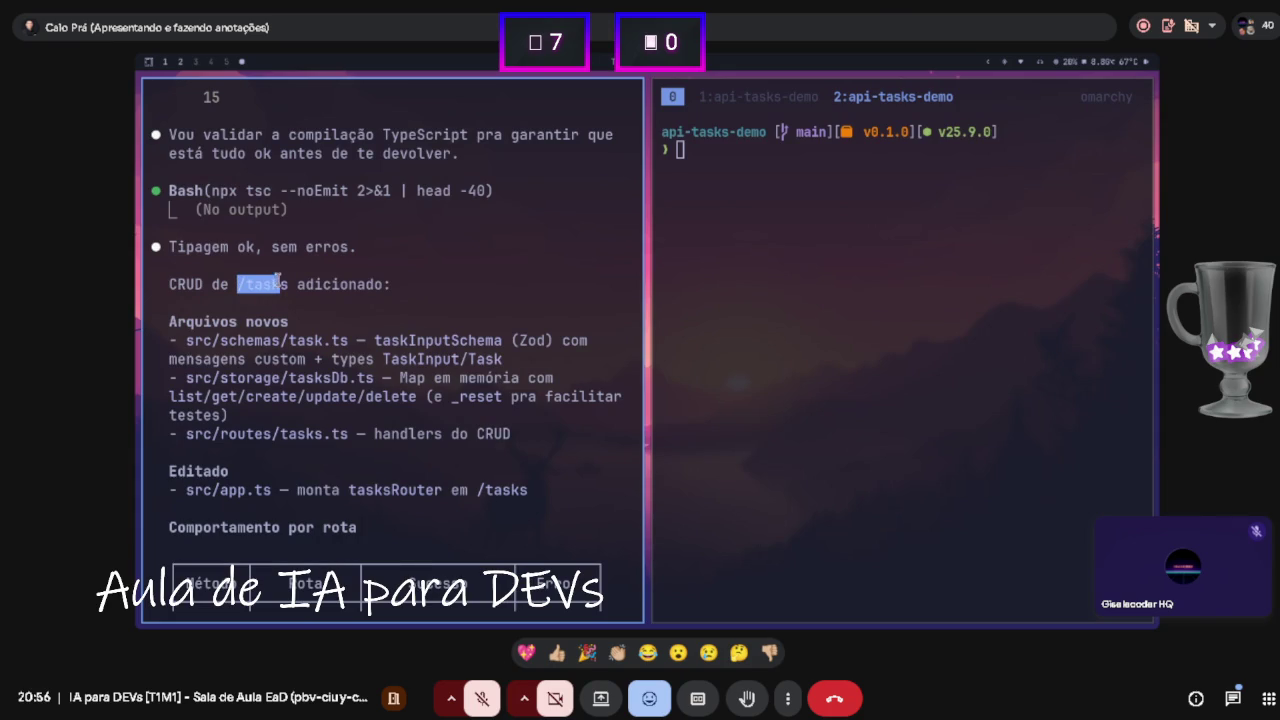
pyautogui.click(222, 341)
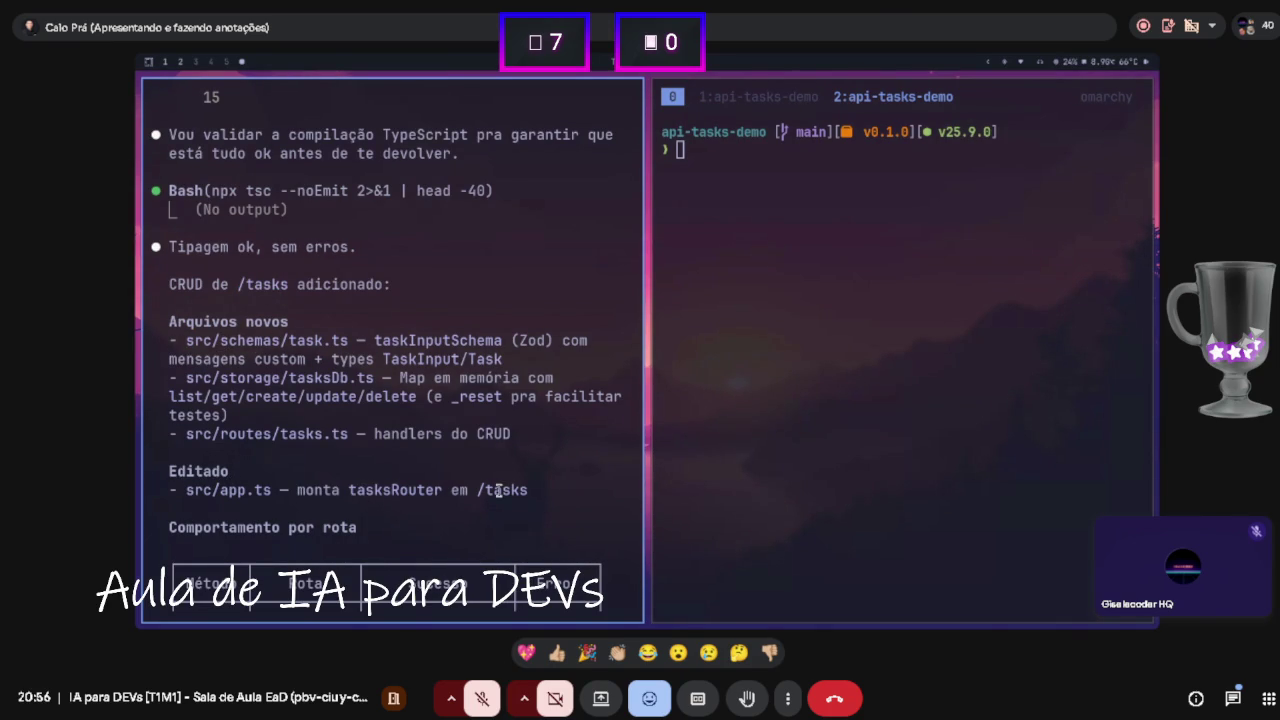
pyautogui.scroll(-7, 393, 487)
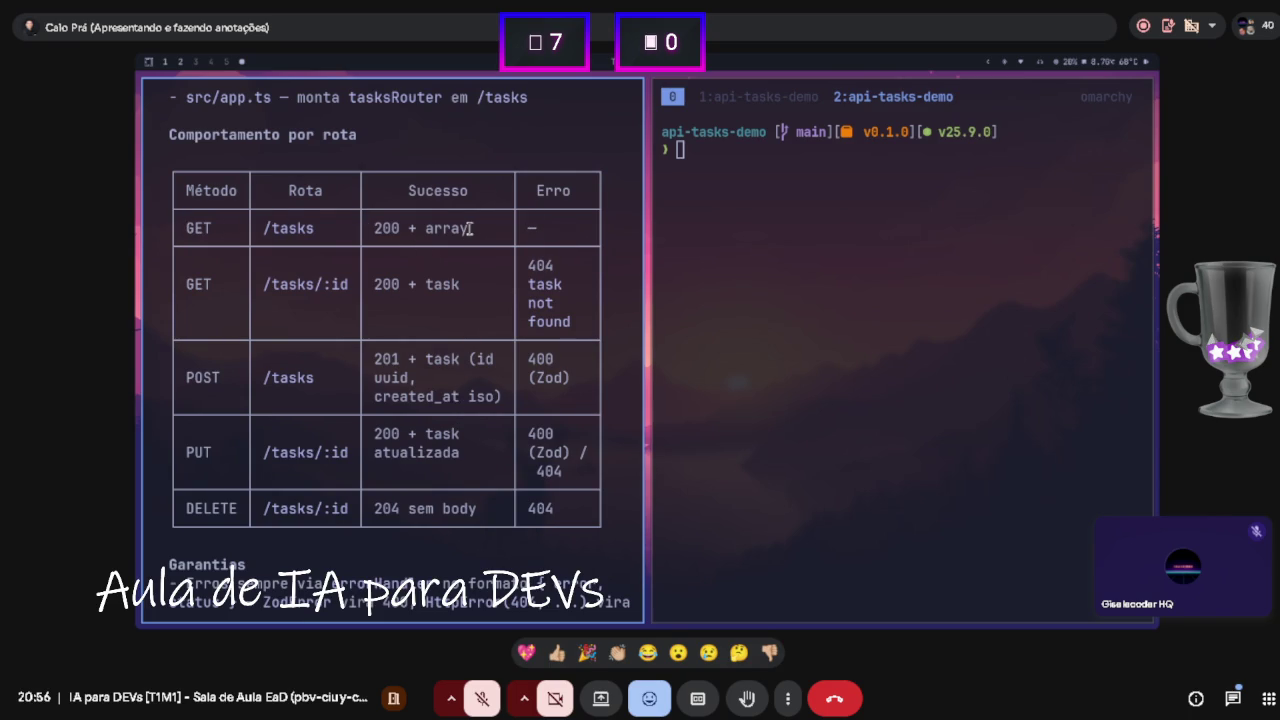
pyautogui.doubleClick(388, 228)
pyautogui.click(459, 223)
pyautogui.moveTo(537, 433); pyautogui.dragTo(554, 433)
pyautogui.doubleClick(545, 452)
pyautogui.moveTo(536, 472); pyautogui.dragTo(561, 475)
pyautogui.click(545, 444)
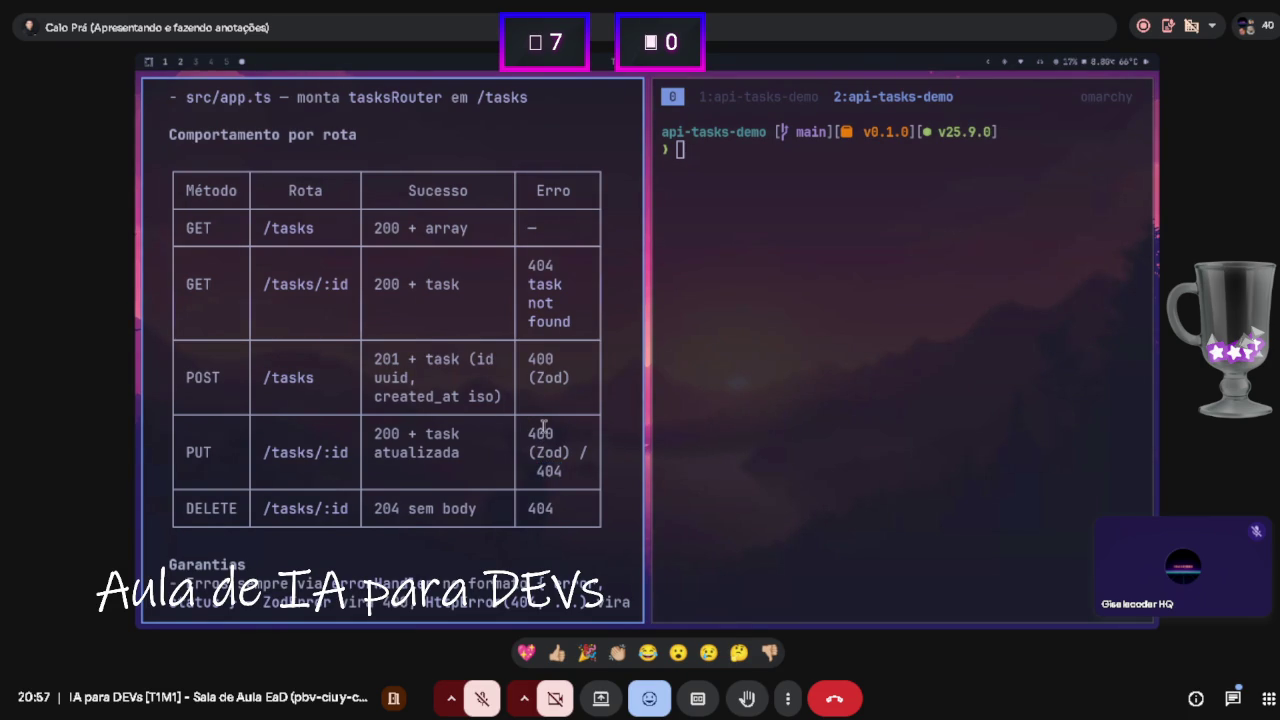
pyautogui.scroll(-3, 526, 419)
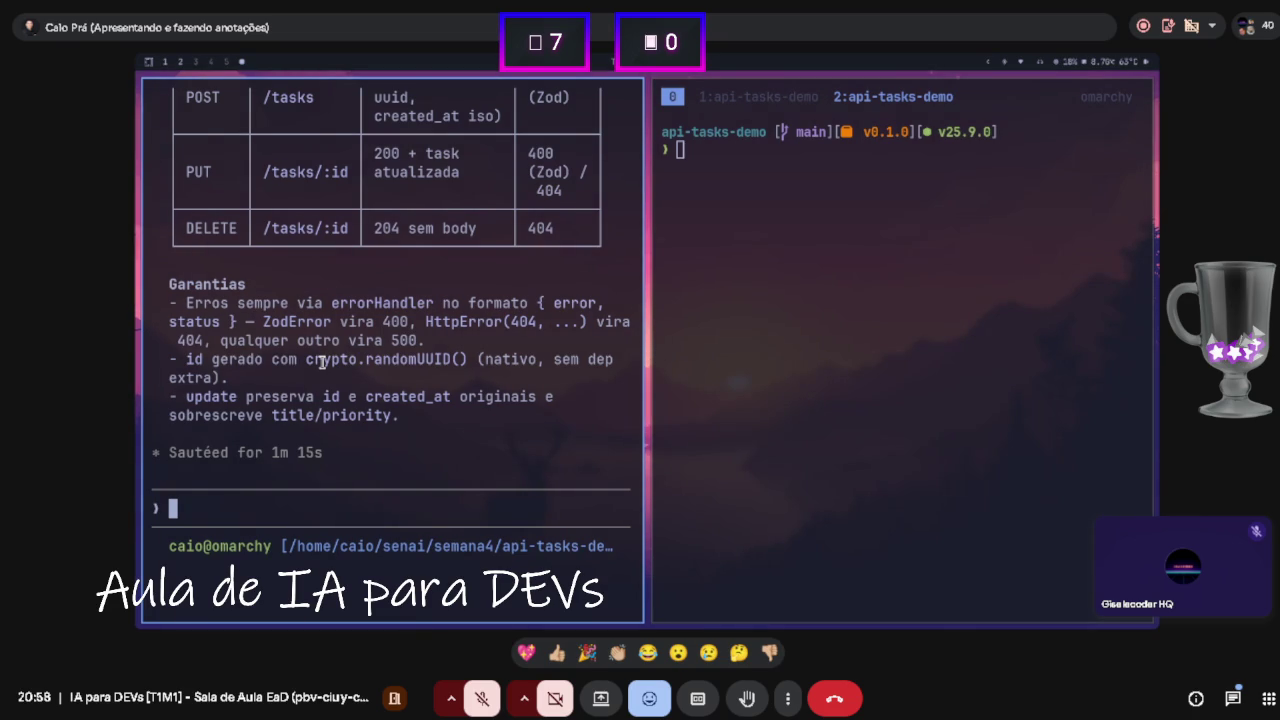
pyautogui.write('edite o')
pyautogui.press('super+w')
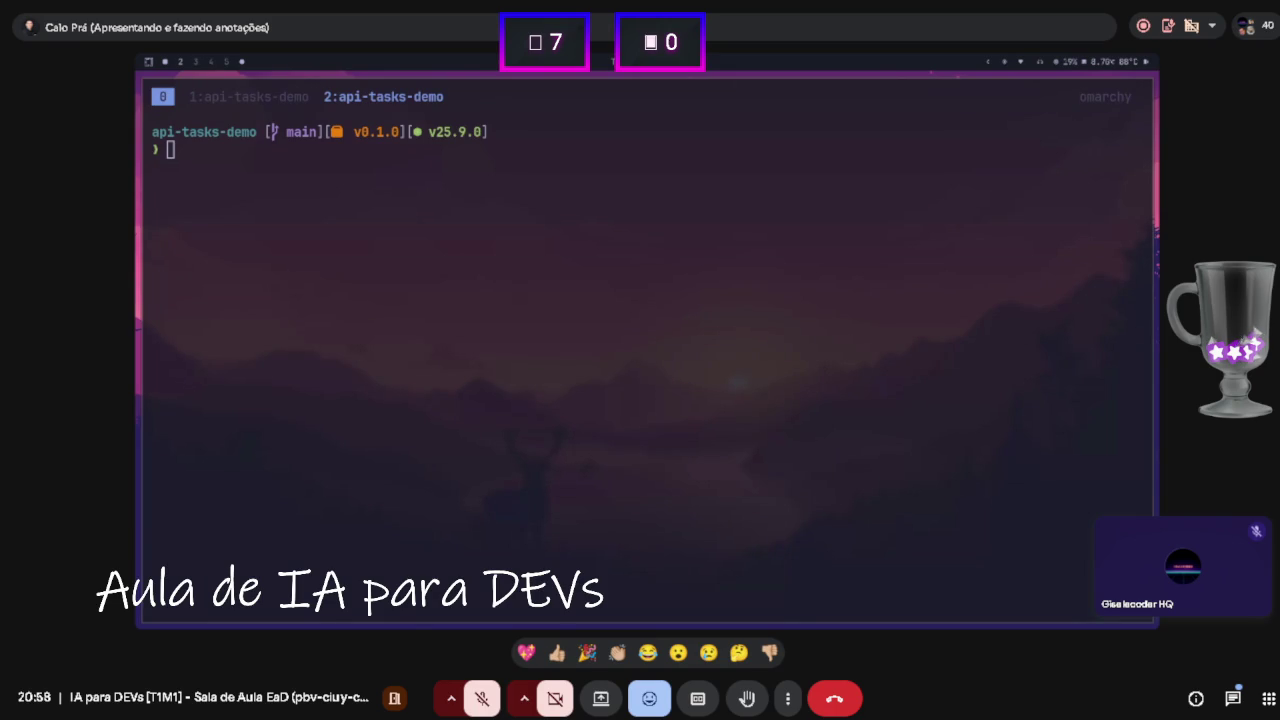
pyautogui.press('super+f')
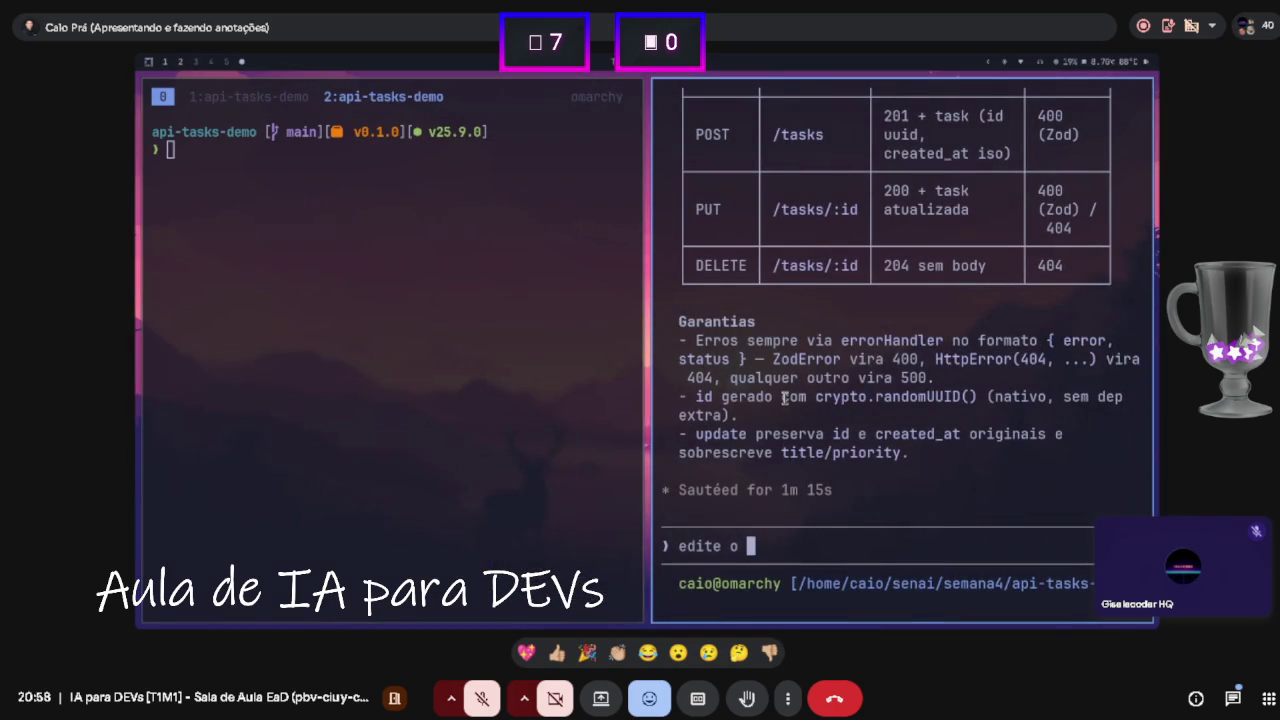
pyautogui.write('@')
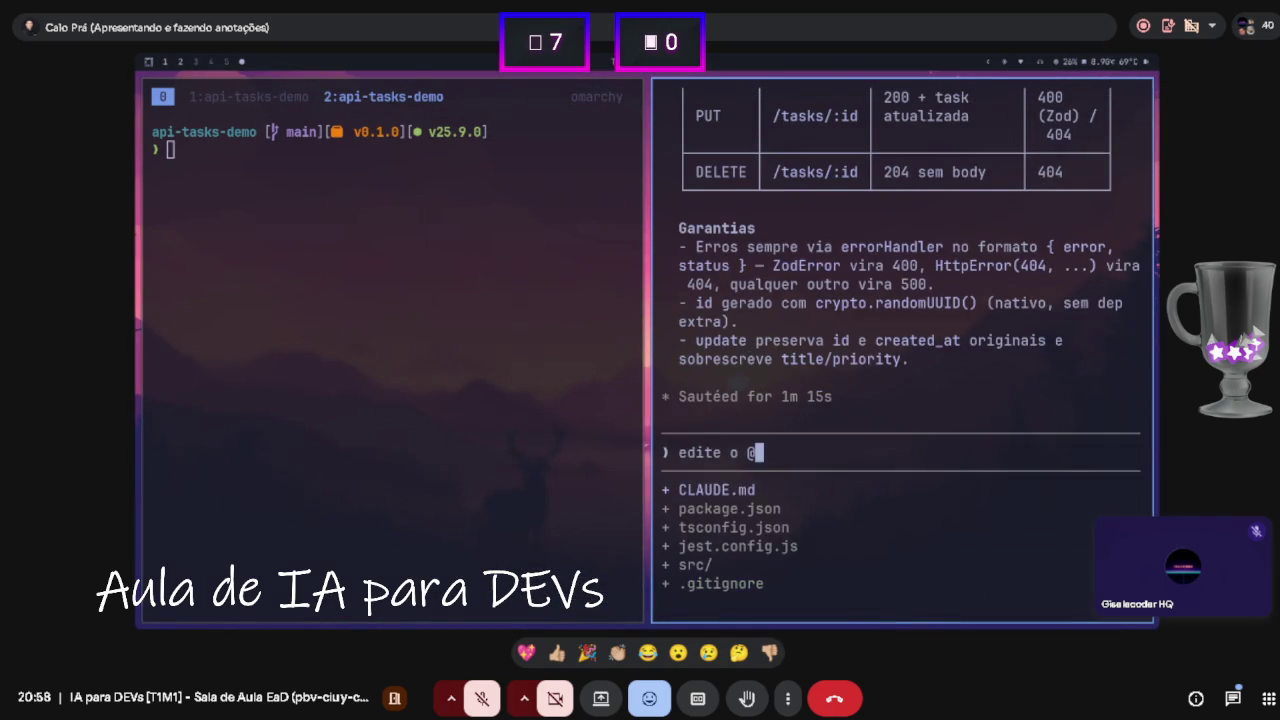
pyautogui.write('cl')
pyautogui.press('Tab')
pyautogui.write('para adicionar a informaç')
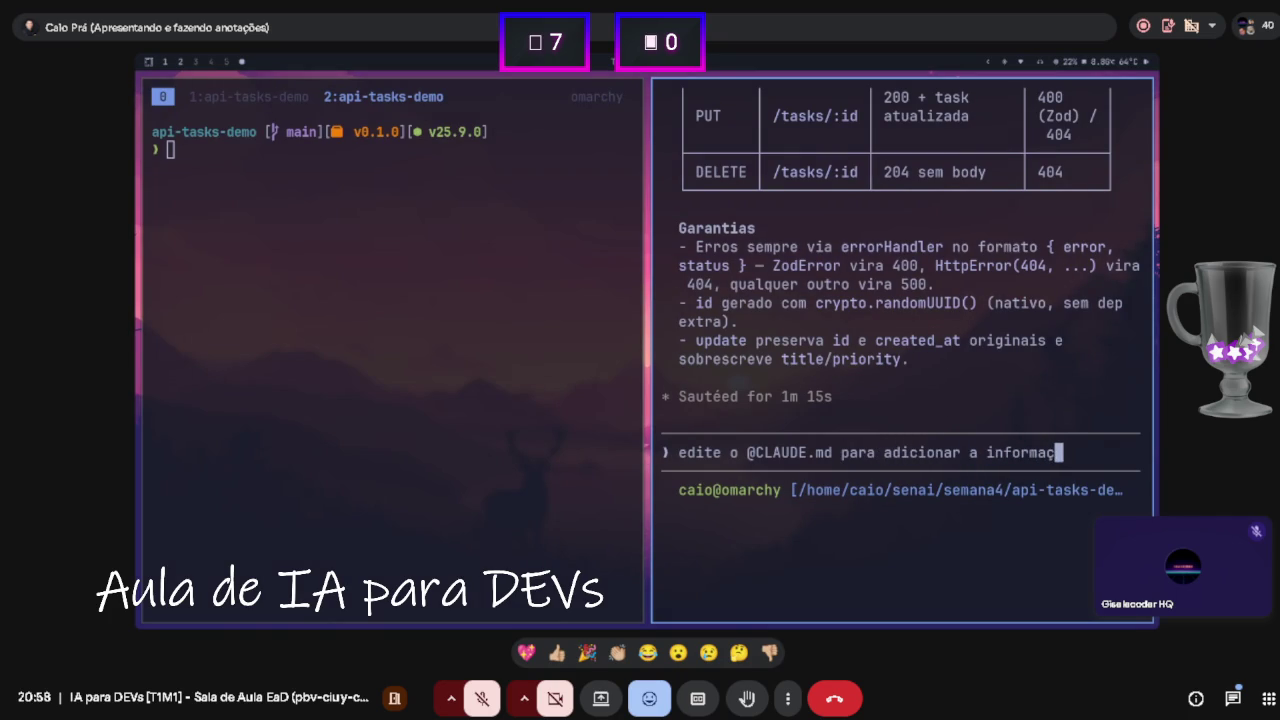
pyautogui.write('ão de ')
pyautogui.write('que quando p')
pyautogui.write('edido para rodar')
pyautogui.press('BackSpace')
pyautogui.press('BackSpace')
pyautogui.press('BackSpace')
pyautogui.write('cira')
pyautogui.press('BackSpace')
pyautogui.press('BackSpace')
pyautogui.press('BackSpace')
pyautogui.write('riar os commits,')
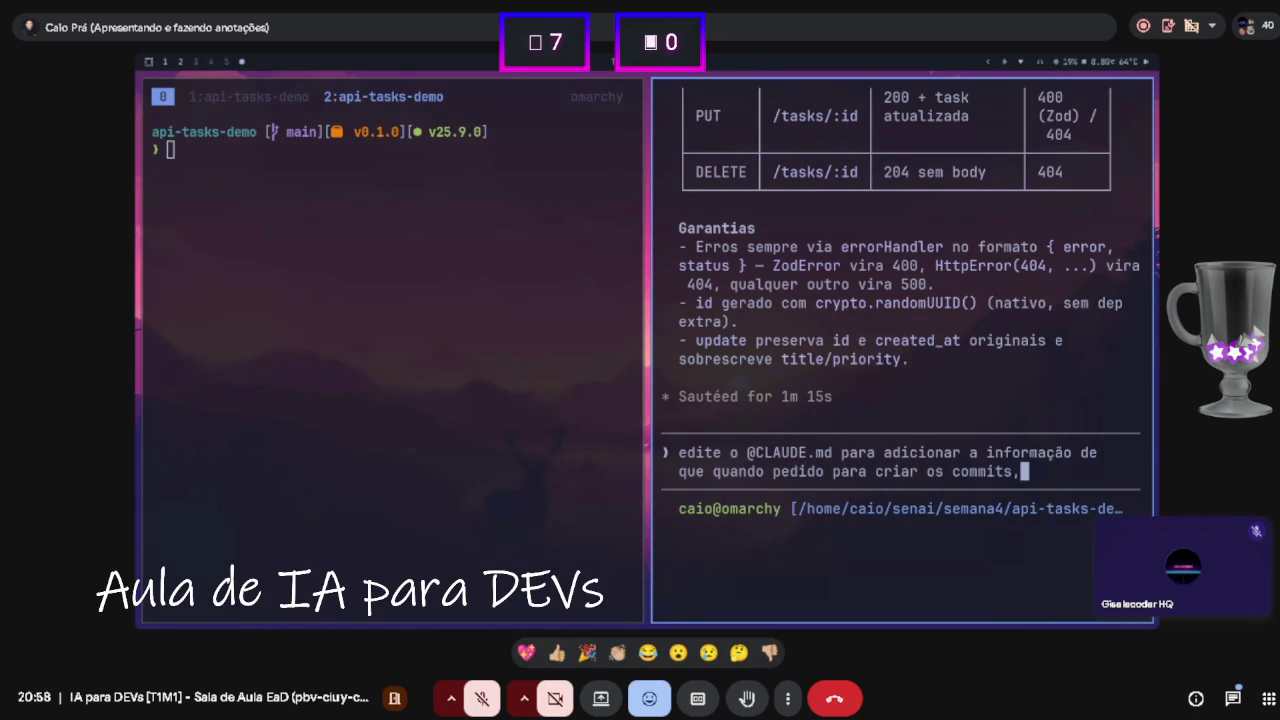
pyautogui.write(' todos os testes devem e')
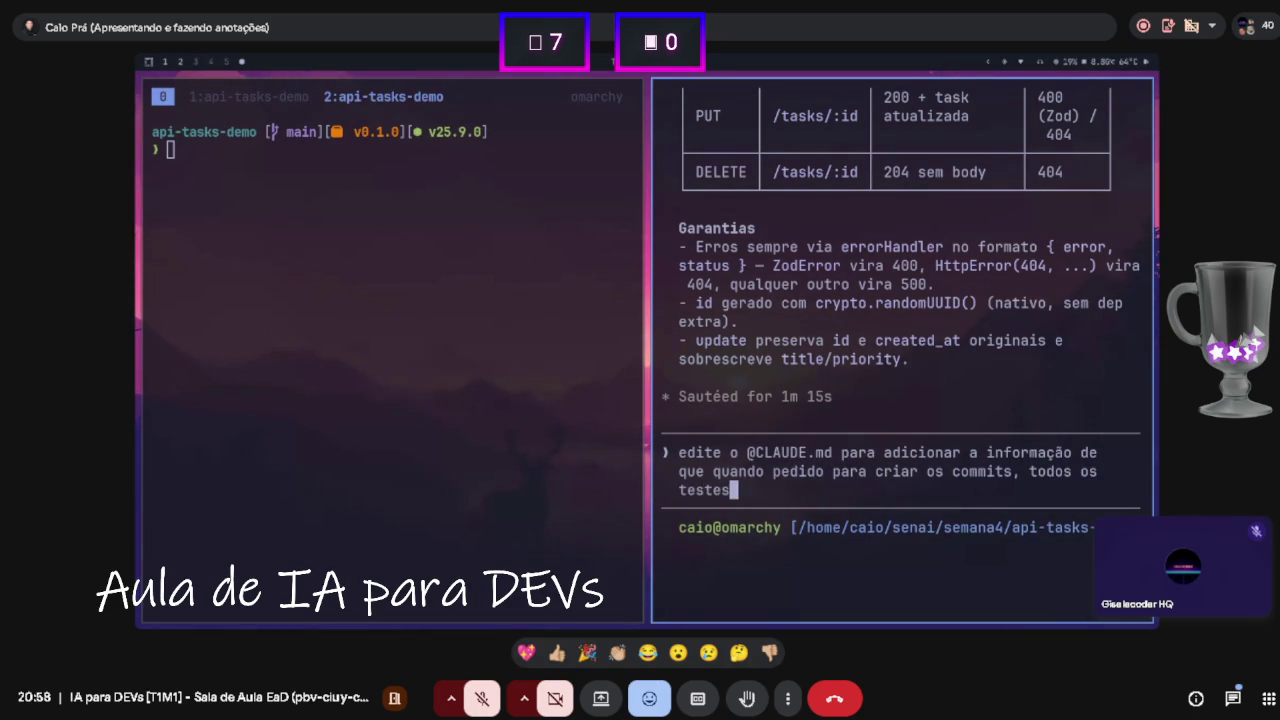
pyautogui.write('star pas')
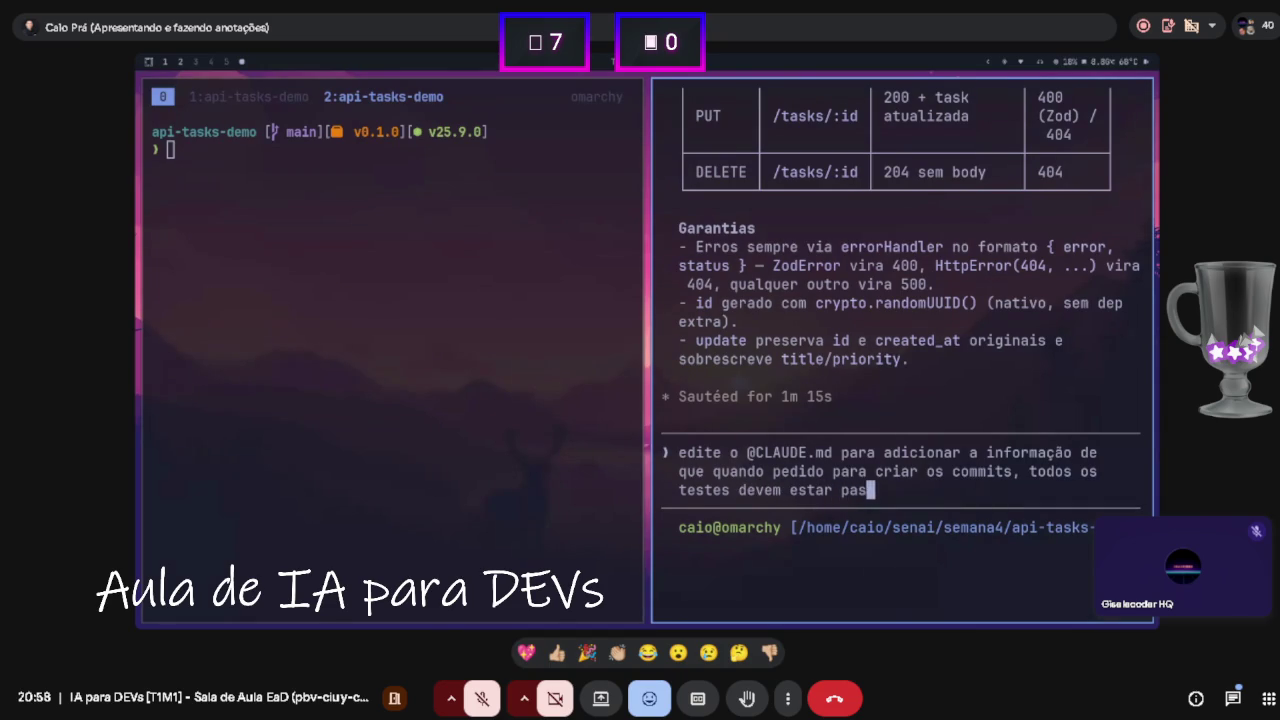
pyautogui.write('sando; ca')
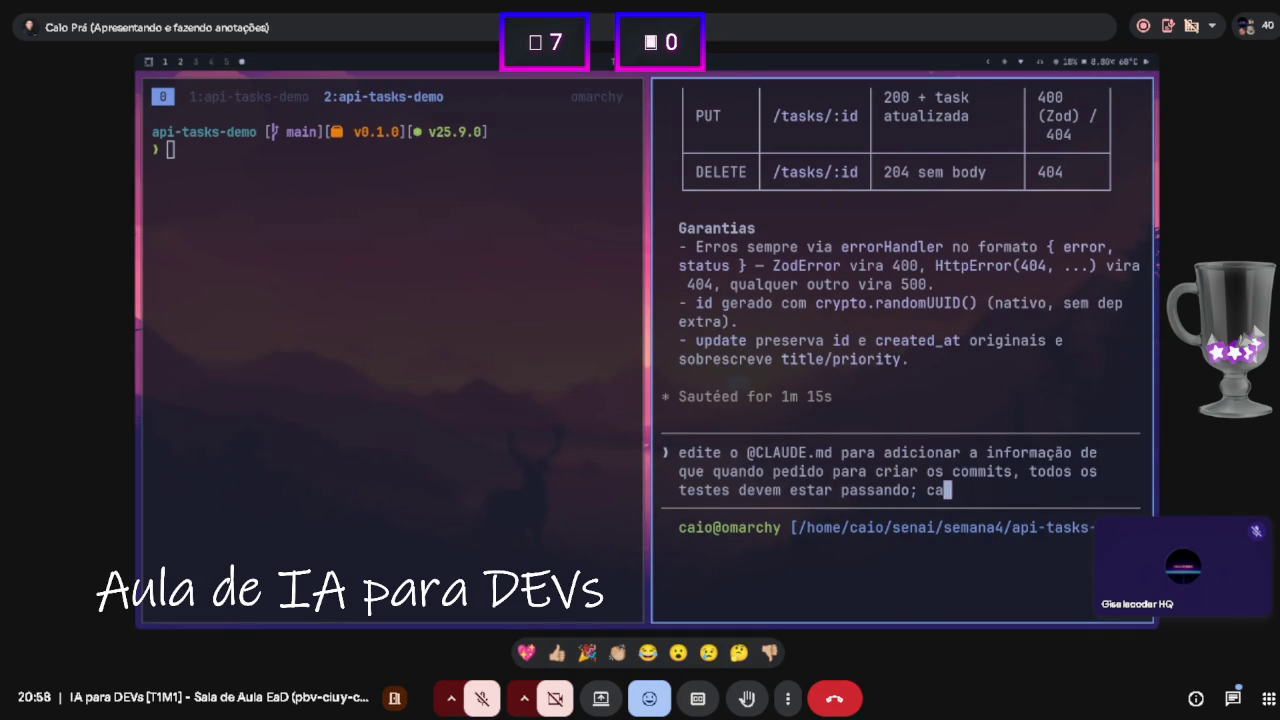
pyautogui.write('so contrário, deve-se faze')
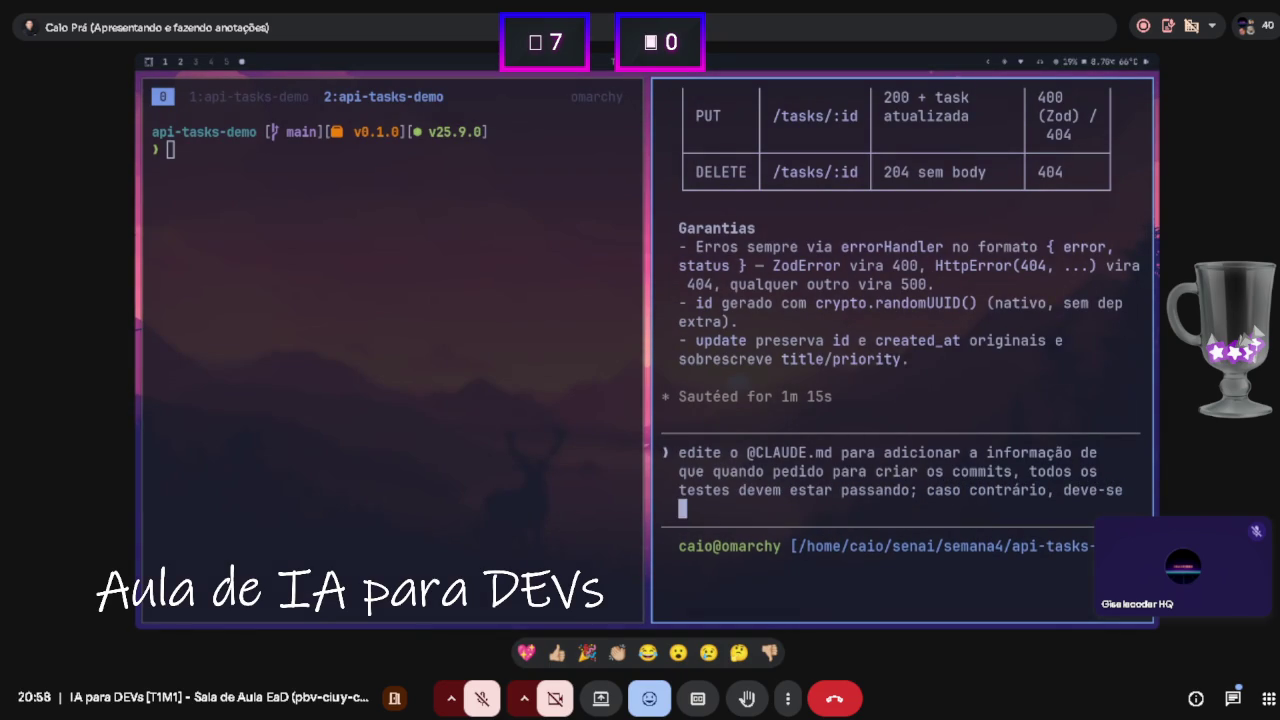
pyautogui.write('r um')
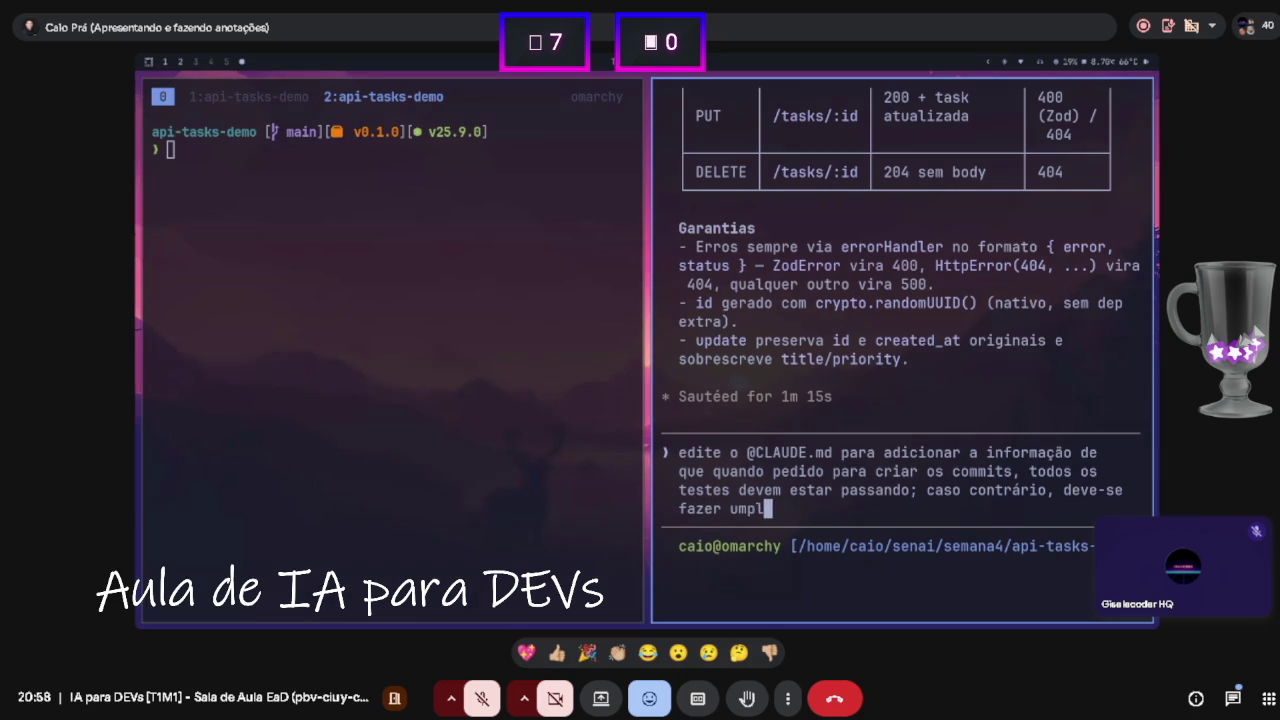
pyautogui.write(' pl')
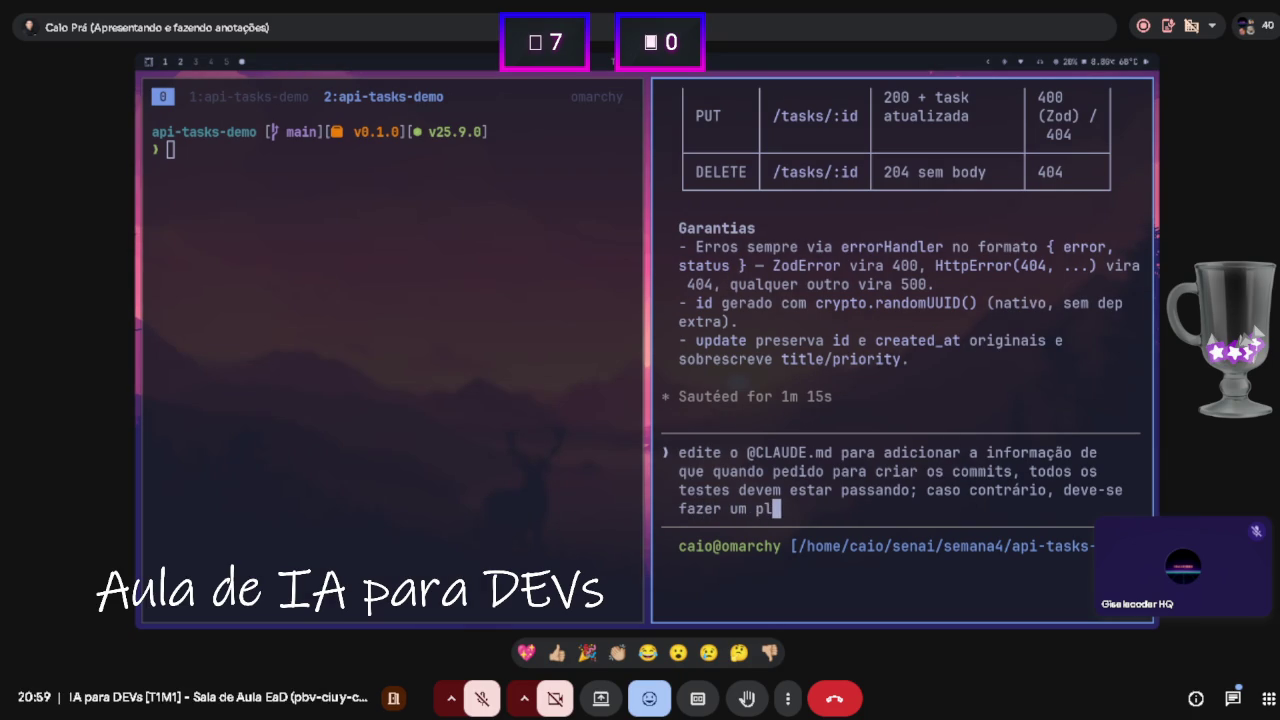
pyautogui.write('anjeman')
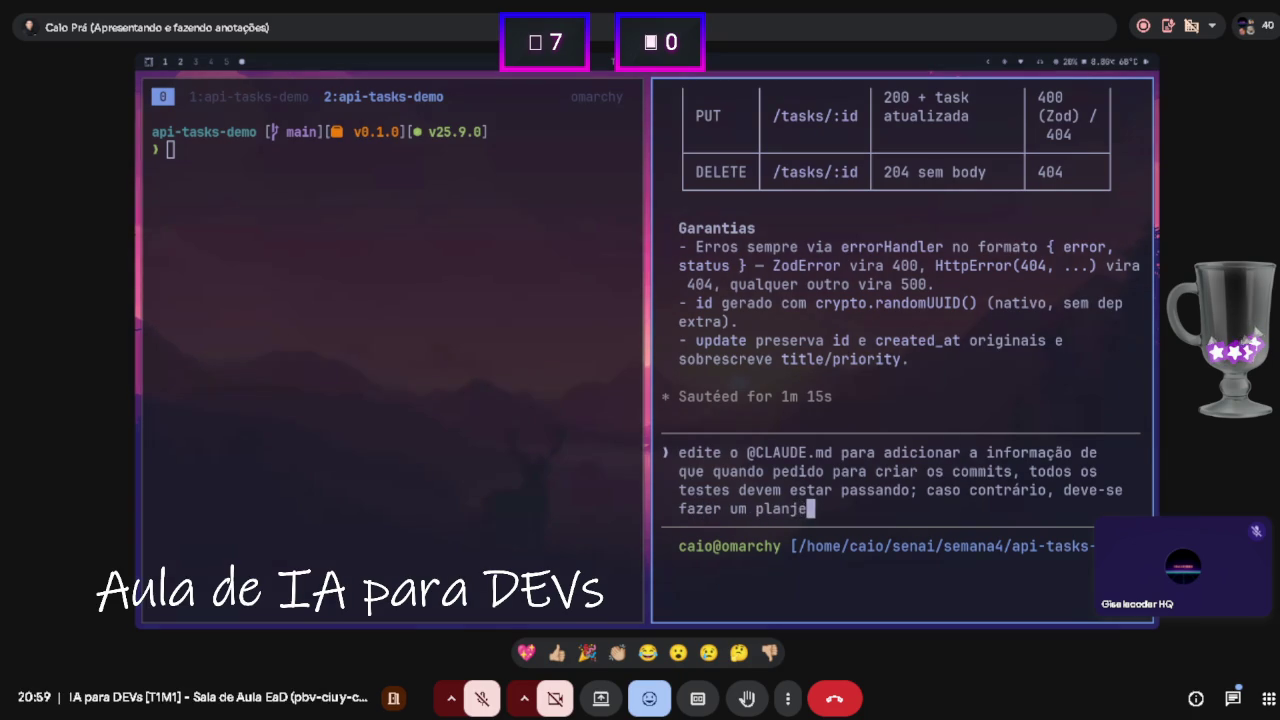
pyautogui.press('BackSpace')
pyautogui.press('BackSpace')
pyautogui.write('ent')
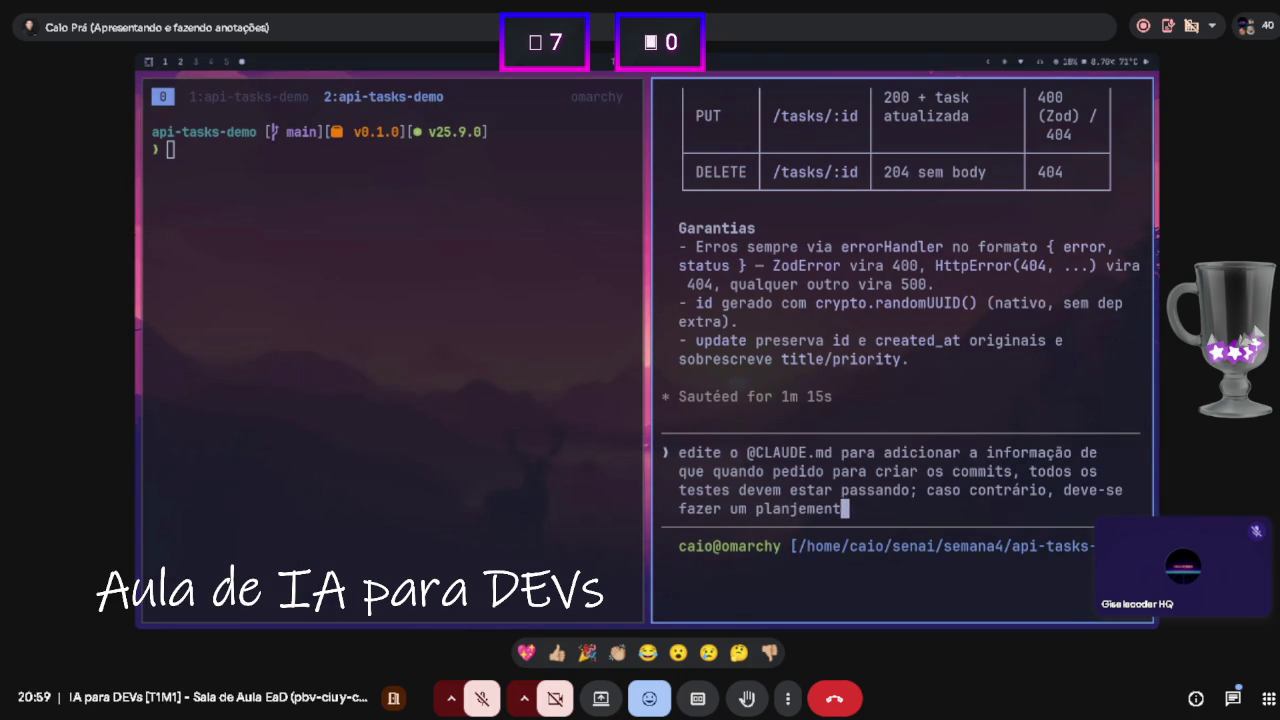
pyautogui.write('o de porque est')
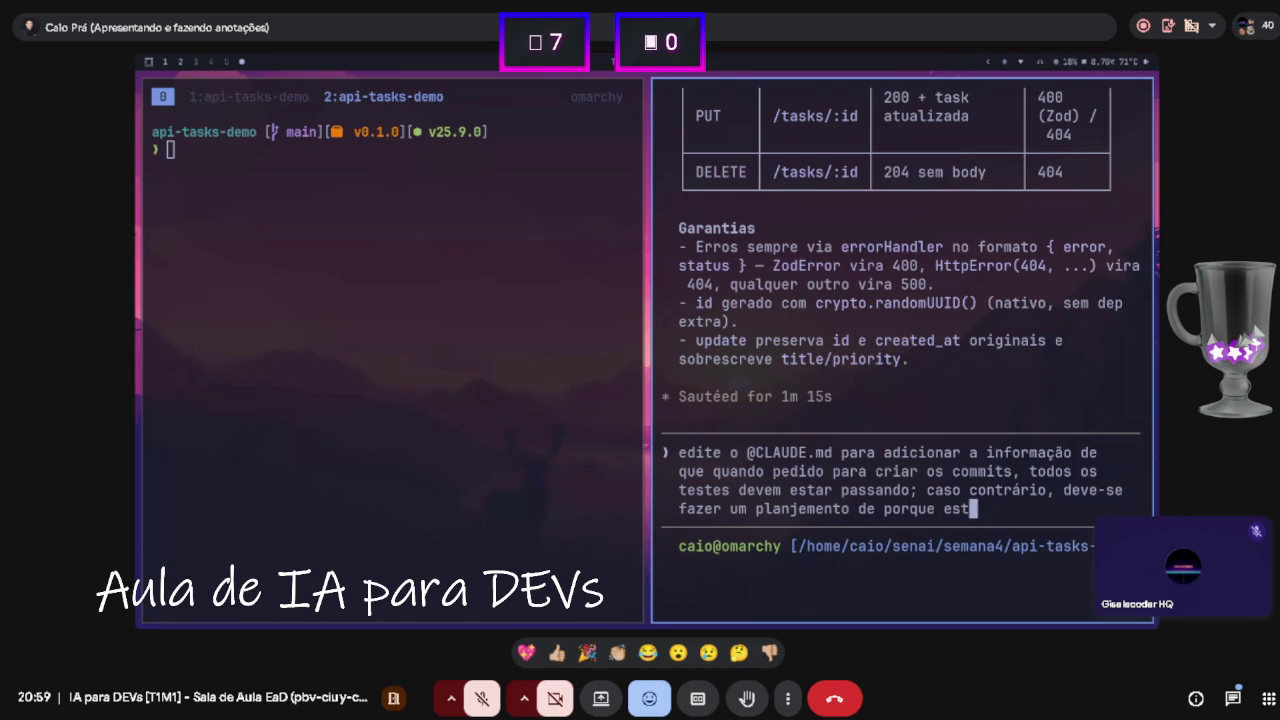
pyautogui.write('ão falhan')
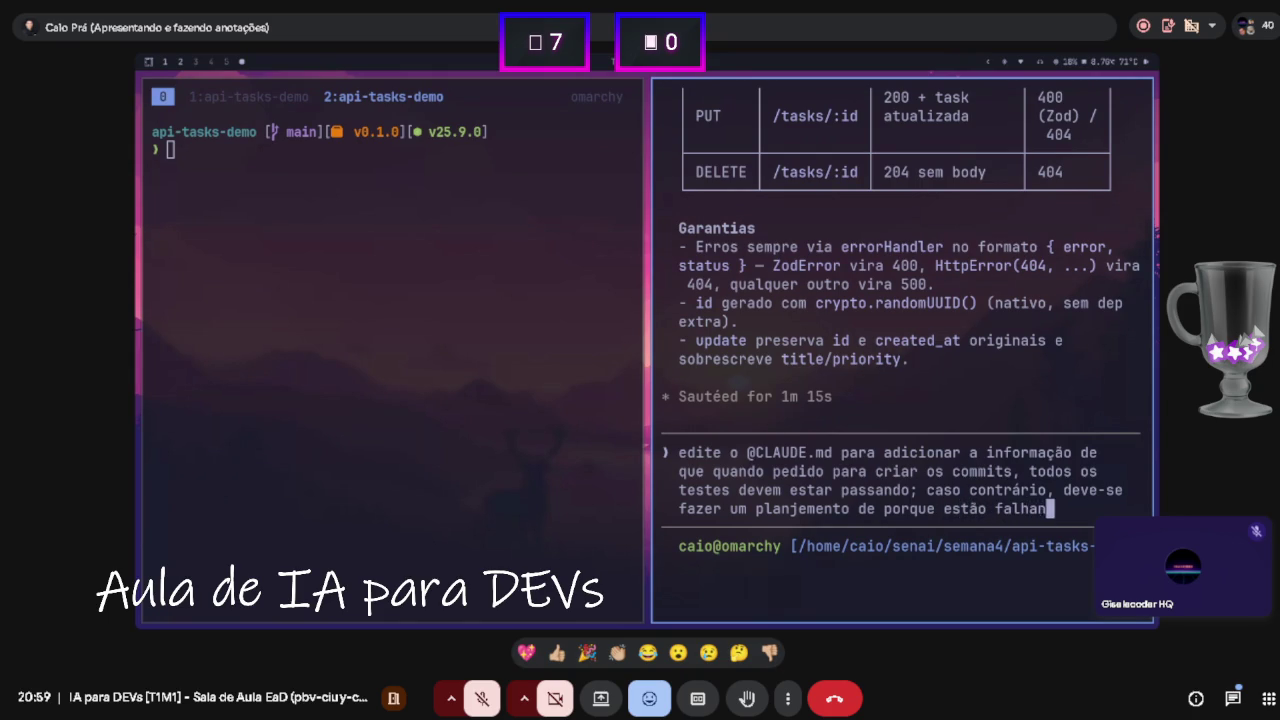
pyautogui.write('do pra então corrigir')
pyautogui.press('Return')
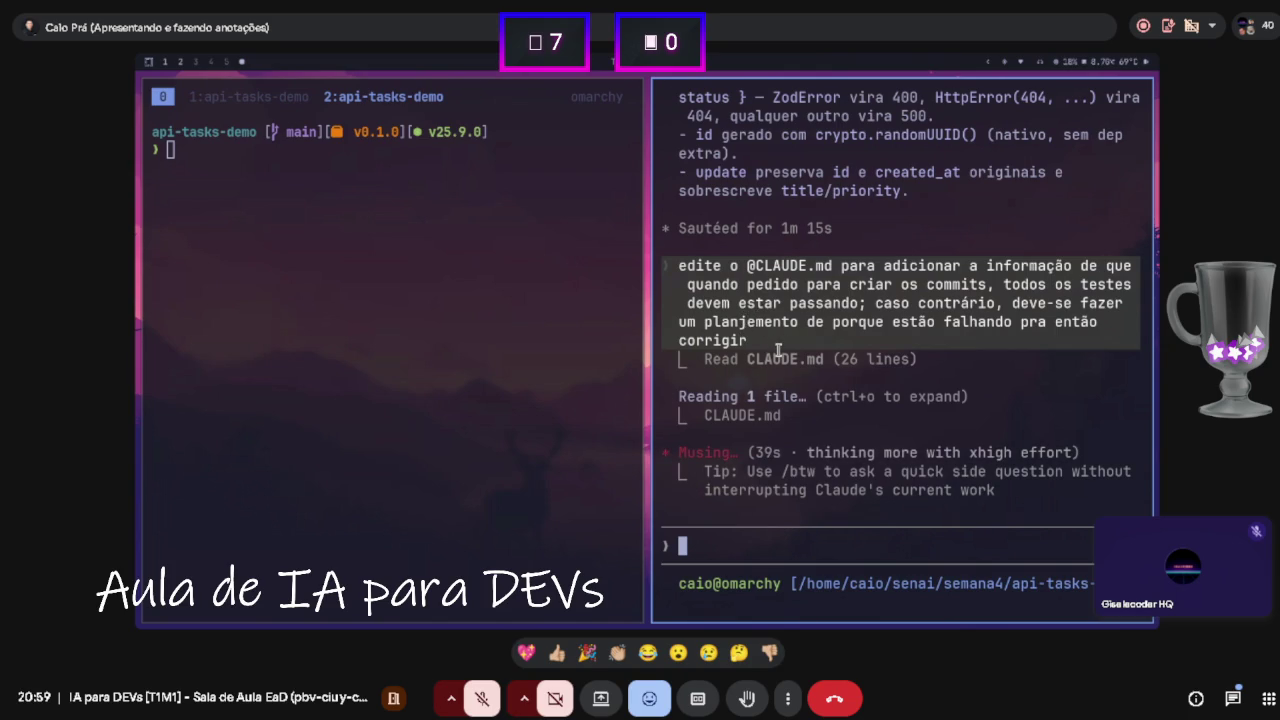
# - Approve the CLAUDE.md edit adding a 'Regras de commit' section requiring npm test to pass
pyautogui.press('super+Left')
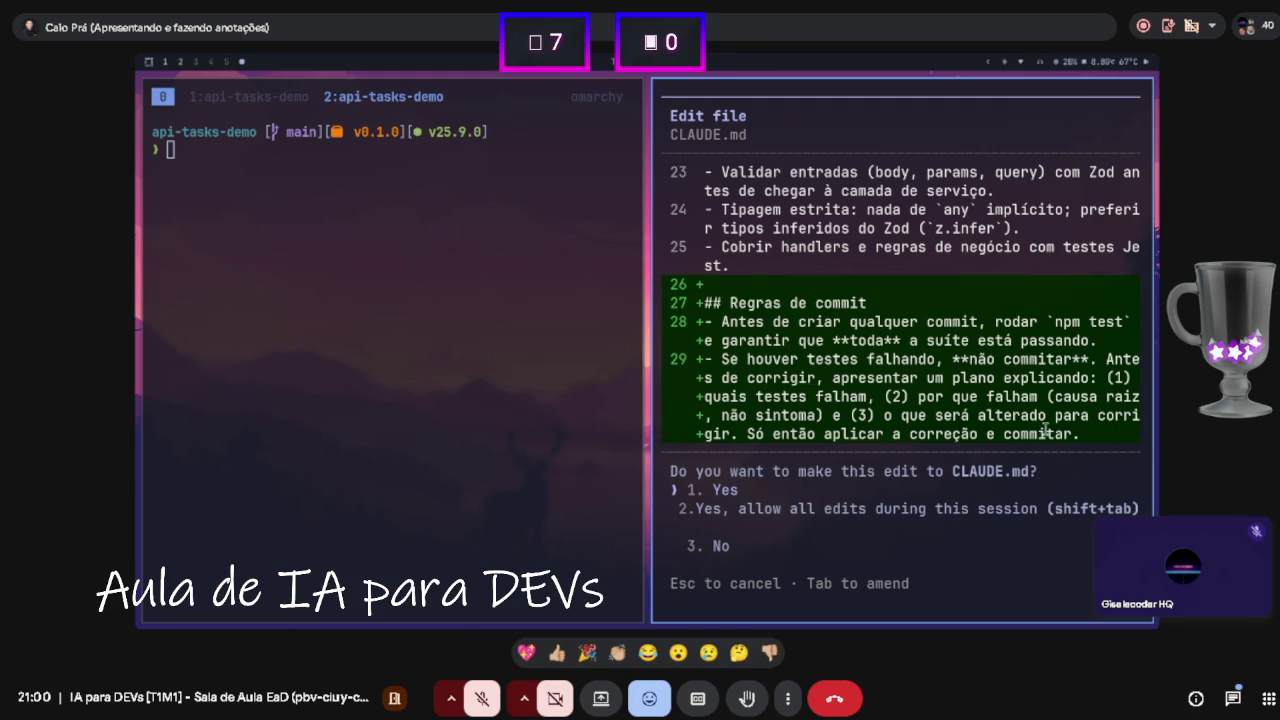
pyautogui.press('Return')
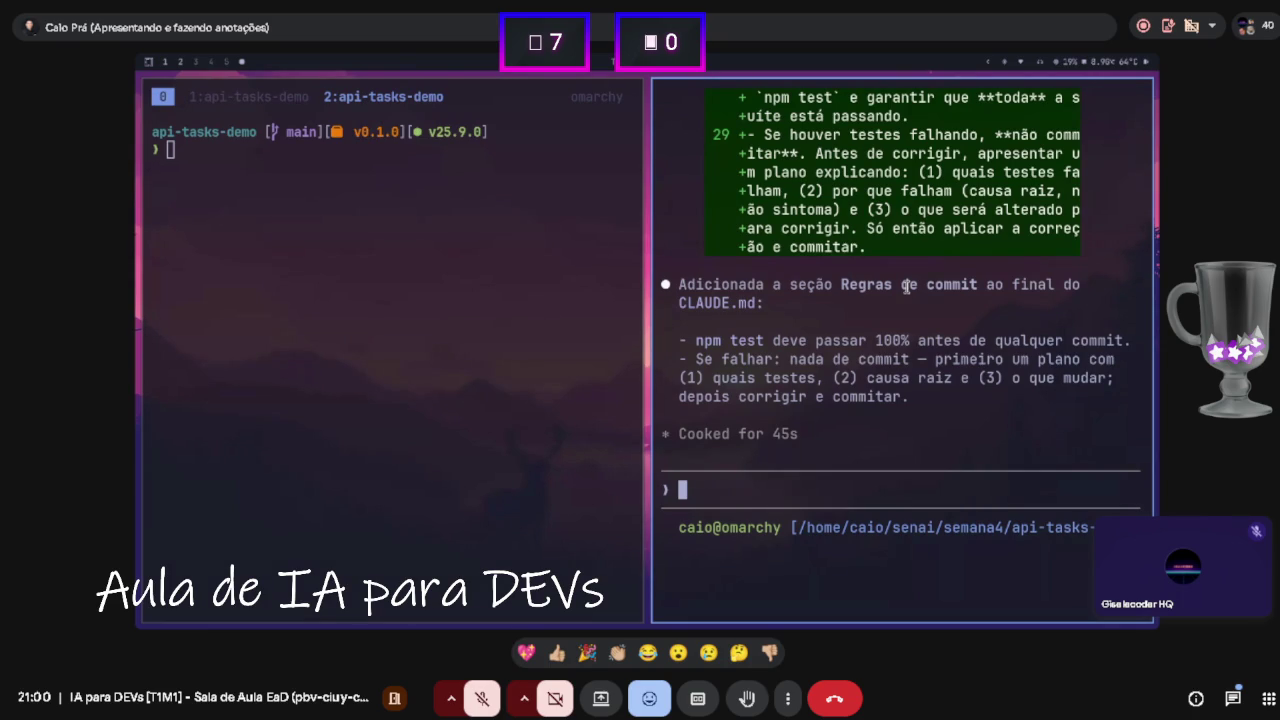
# - Ask Claude 'faça os commits dessa implementação atual' and allow the npm test run
pyautogui.write('faça os commits dessa imploe')
pyautogui.press('BackSpace')
pyautogui.press('BackSpace')
pyautogui.write('ementação ')
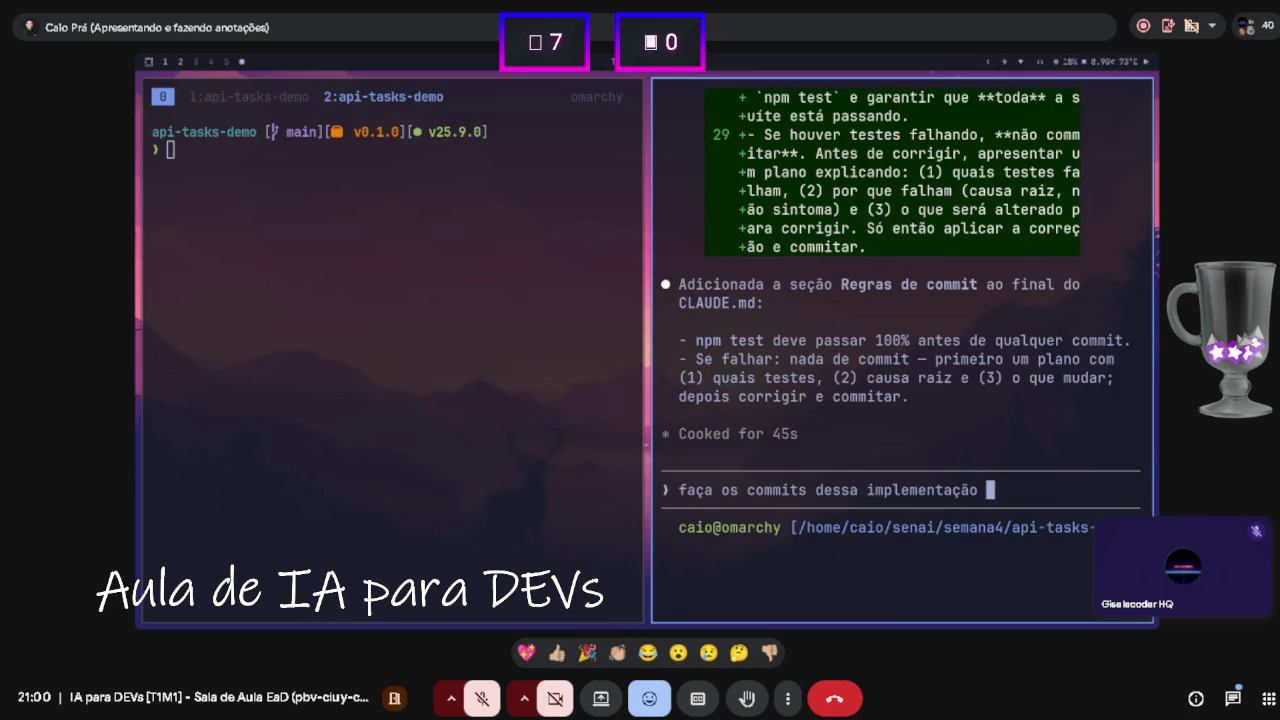
pyautogui.write('atual')
pyautogui.press('Return')
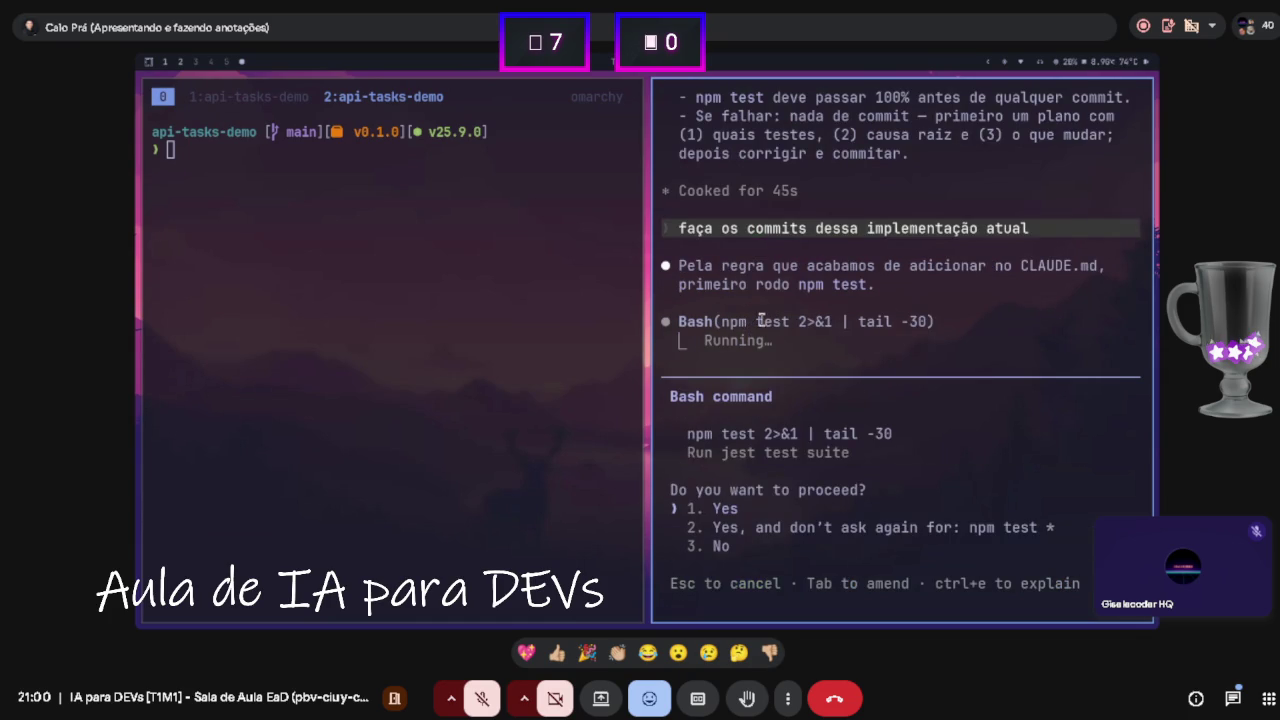
pyautogui.press('Return')
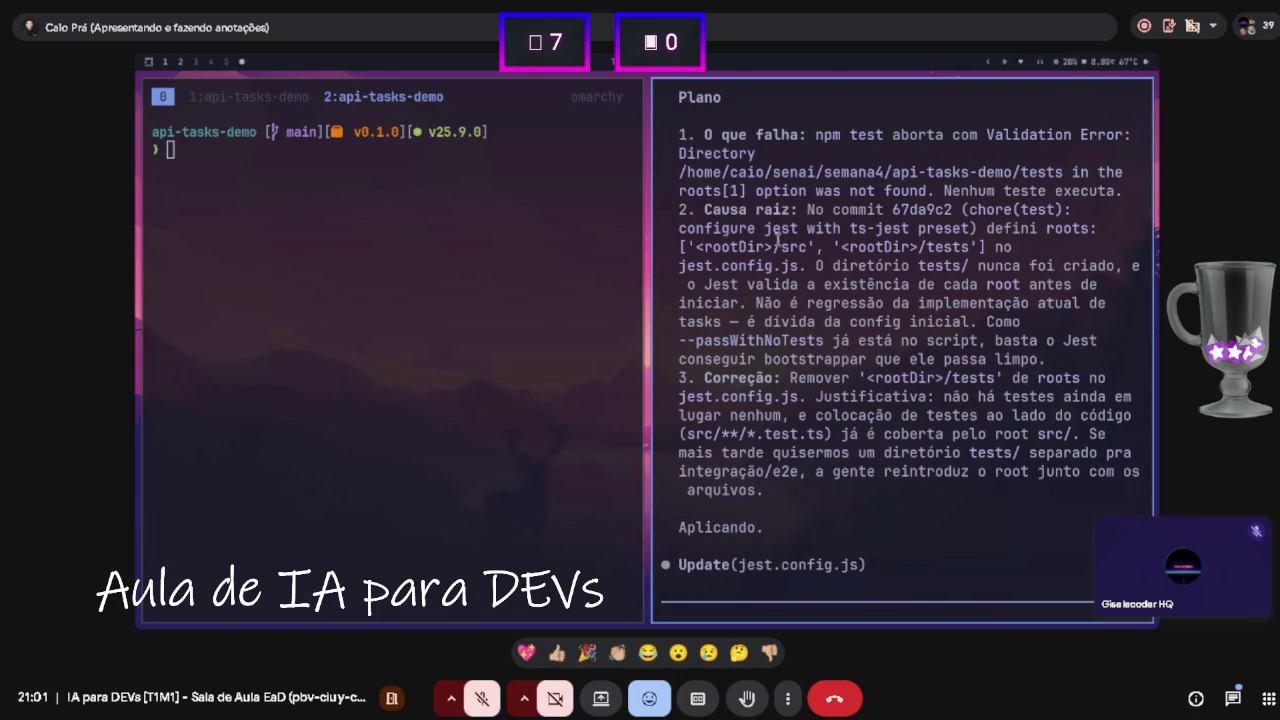
pyautogui.moveTo(814, 266); pyautogui.dragTo(967, 268)
# - Review Claude's proposed jest.config.js roots change, then reject it to keep '<rootDir>/tests'
pyautogui.moveTo(696, 284); pyautogui.dragTo(906, 285)
pyautogui.click(979, 286)
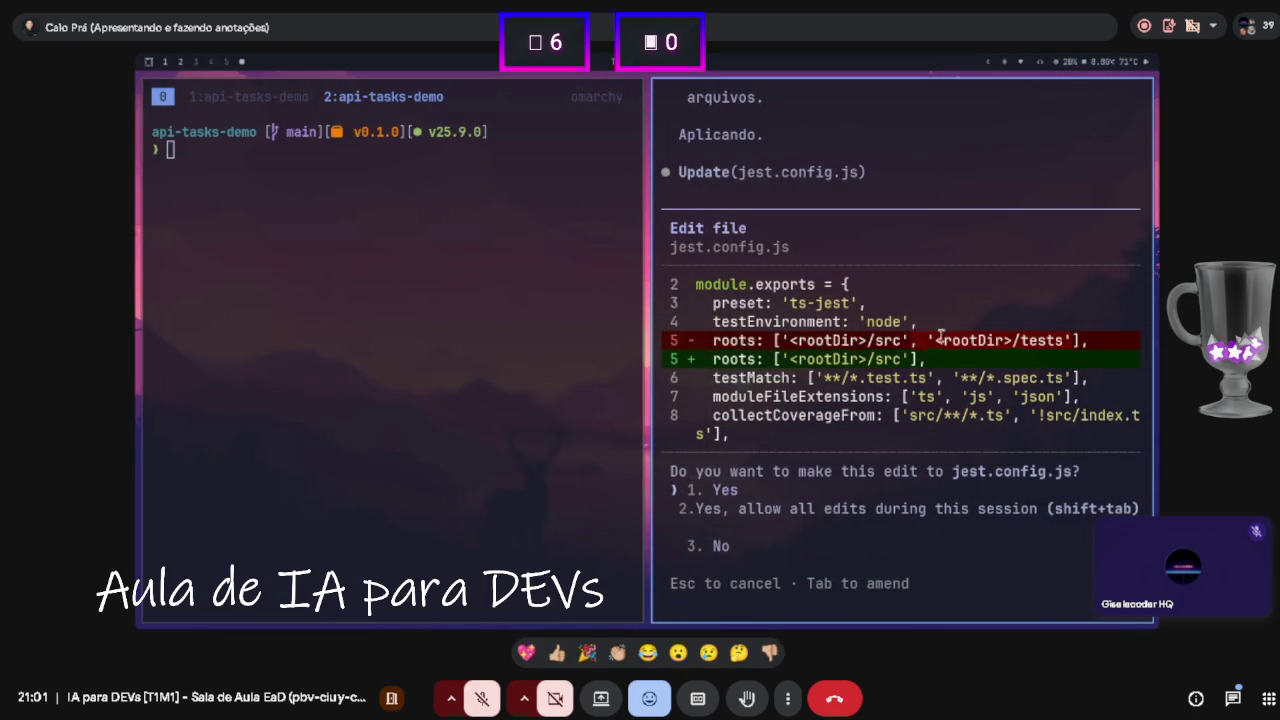
pyautogui.scroll(3, 916, 292)
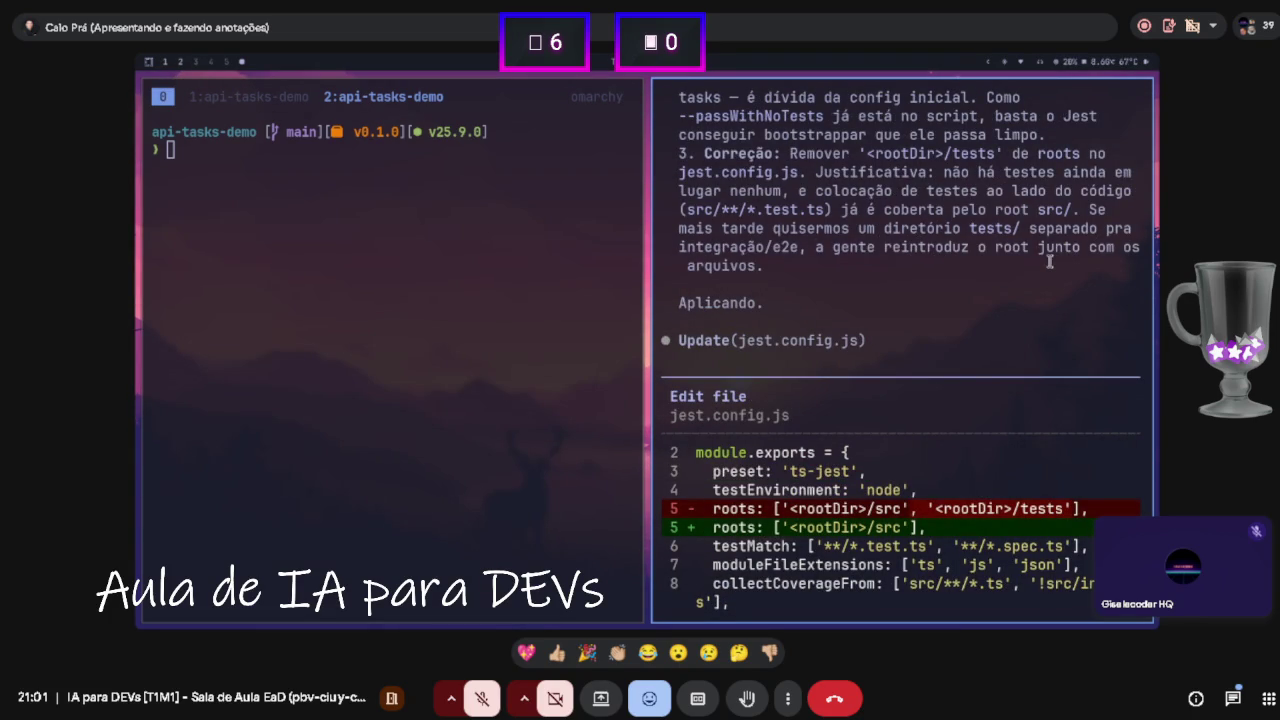
pyautogui.scroll(-2, 1024, 290)
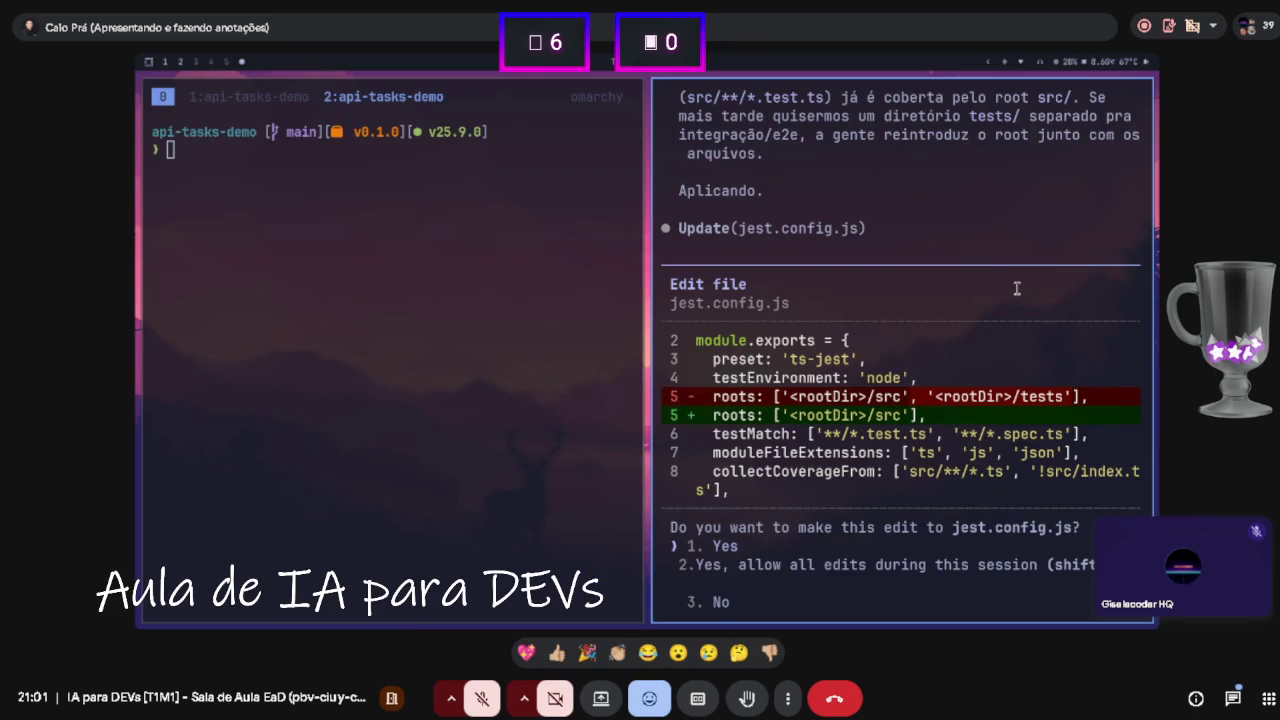
pyautogui.scroll(-1, 1016, 289)
pyautogui.scroll(1, 912, 369)
pyautogui.scroll(-1, 912, 369)
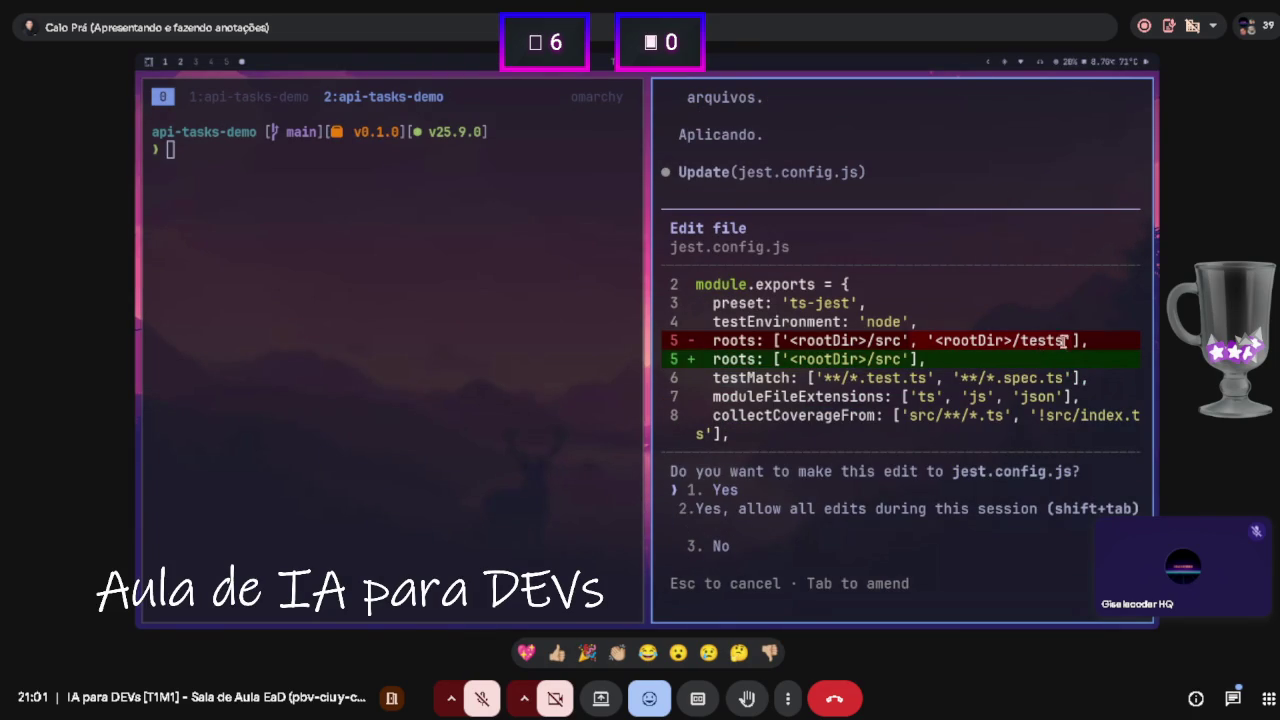
pyautogui.press('Escape')
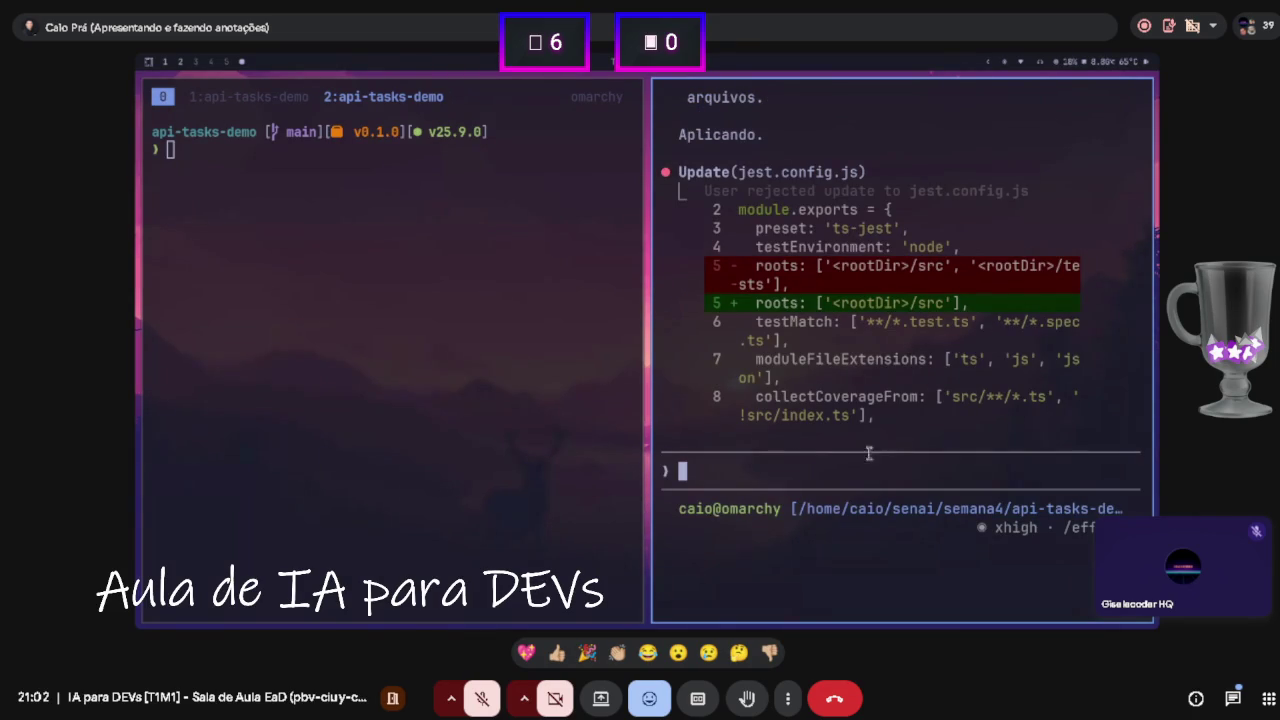
# - Tell Claude 'Não altere o diretório de roots; crie a pasta' and approve creating tests/.gitkeep
pyautogui.write('N')
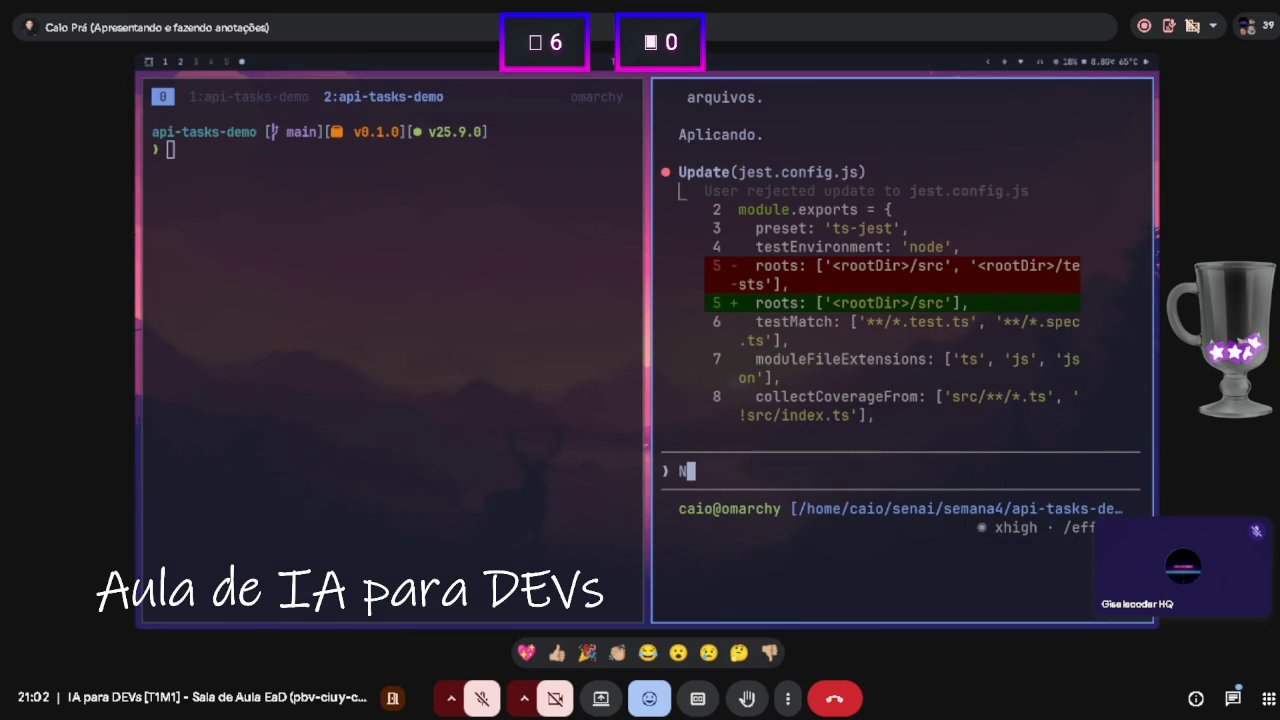
pyautogui.write('ão altere o diret')
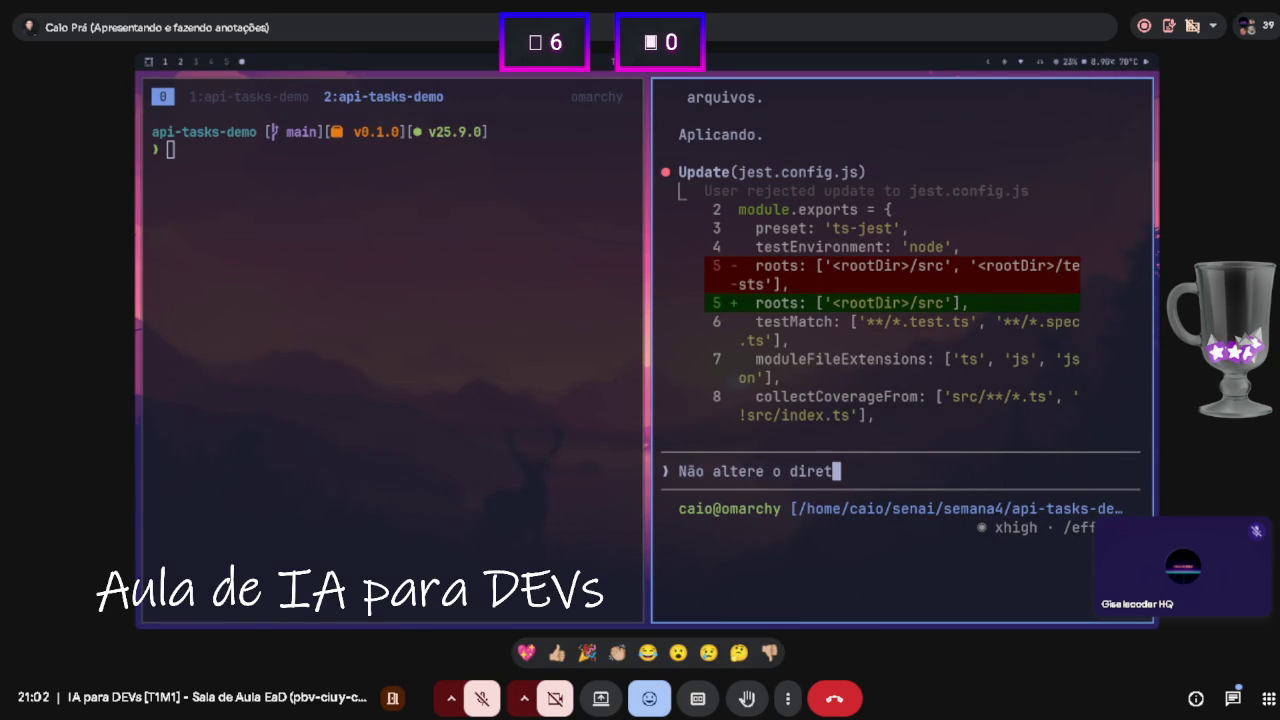
pyautogui.write('ório de roots;')
pyautogui.write(' crie ')
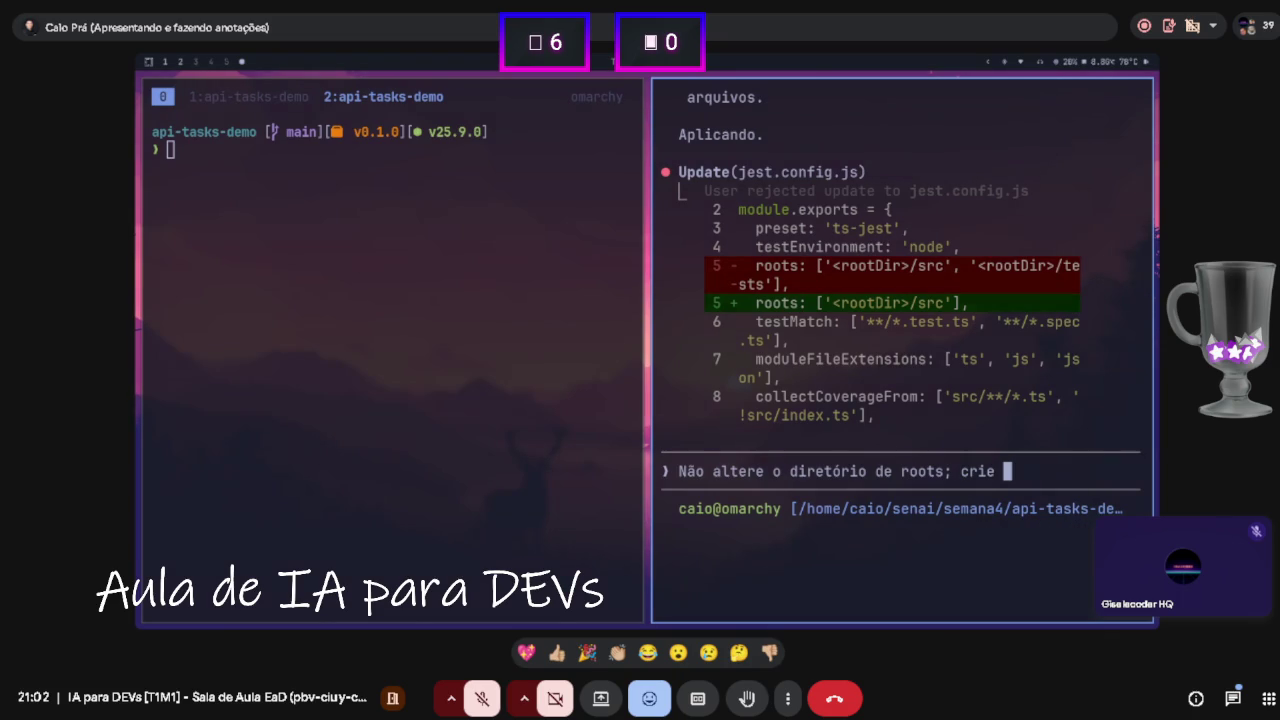
pyautogui.write('a apst')
pyautogui.press('BackSpace')
pyautogui.press('BackSpace')
pyautogui.press('BackSpace')
pyautogui.write('pasta')
pyautogui.press('Return')
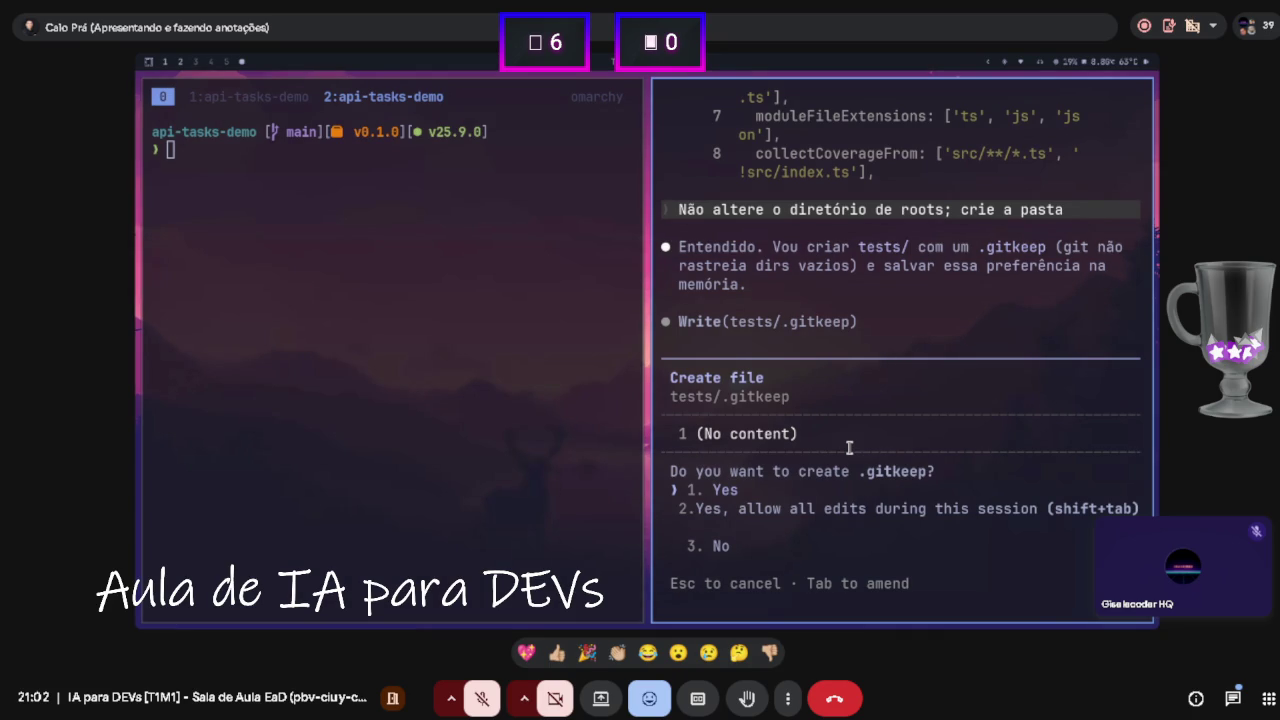
pyautogui.press('Return')
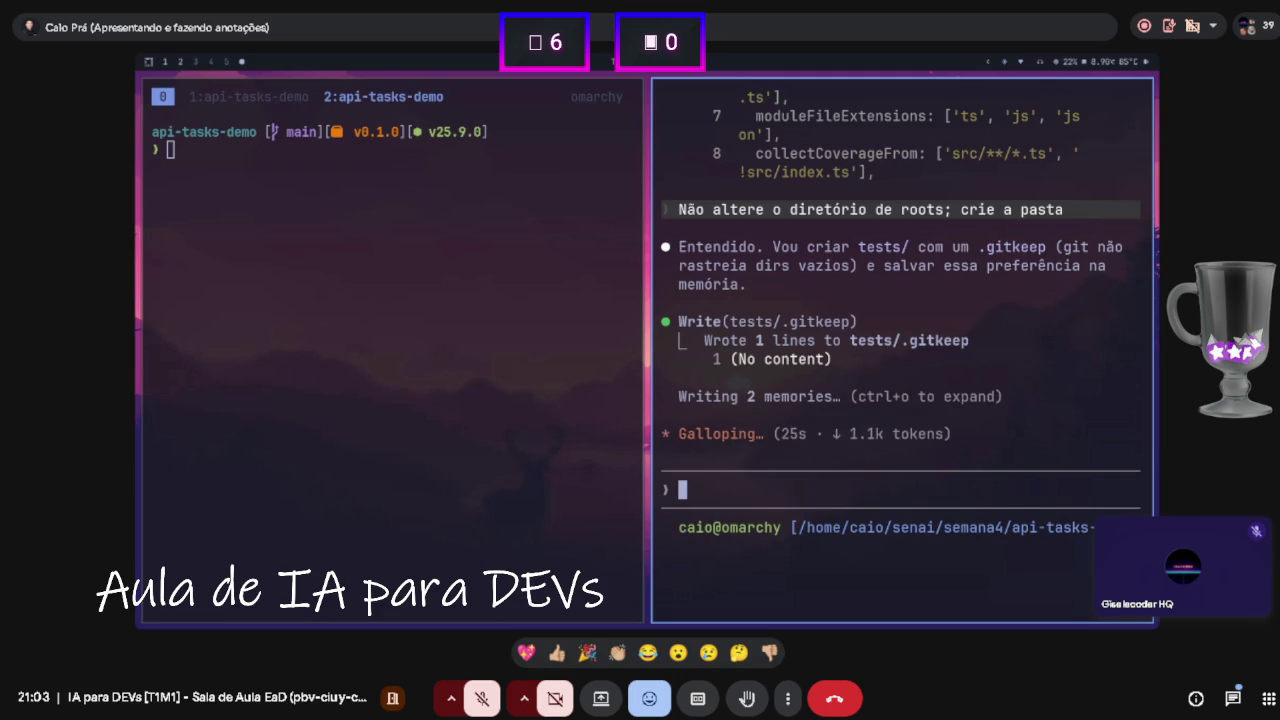
pyautogui.hotkey('ctrl', 'o')
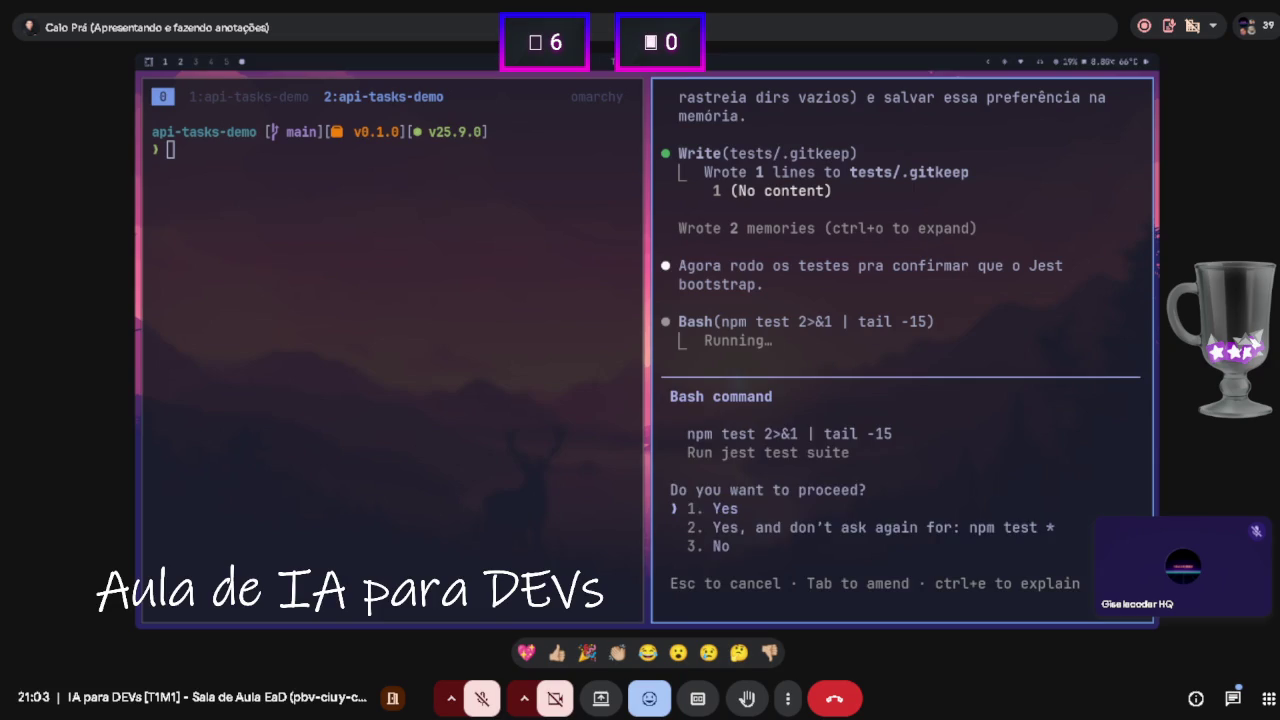
# - Allow npm test, then pick the option to always allow git add and commit
pyautogui.press('Return')
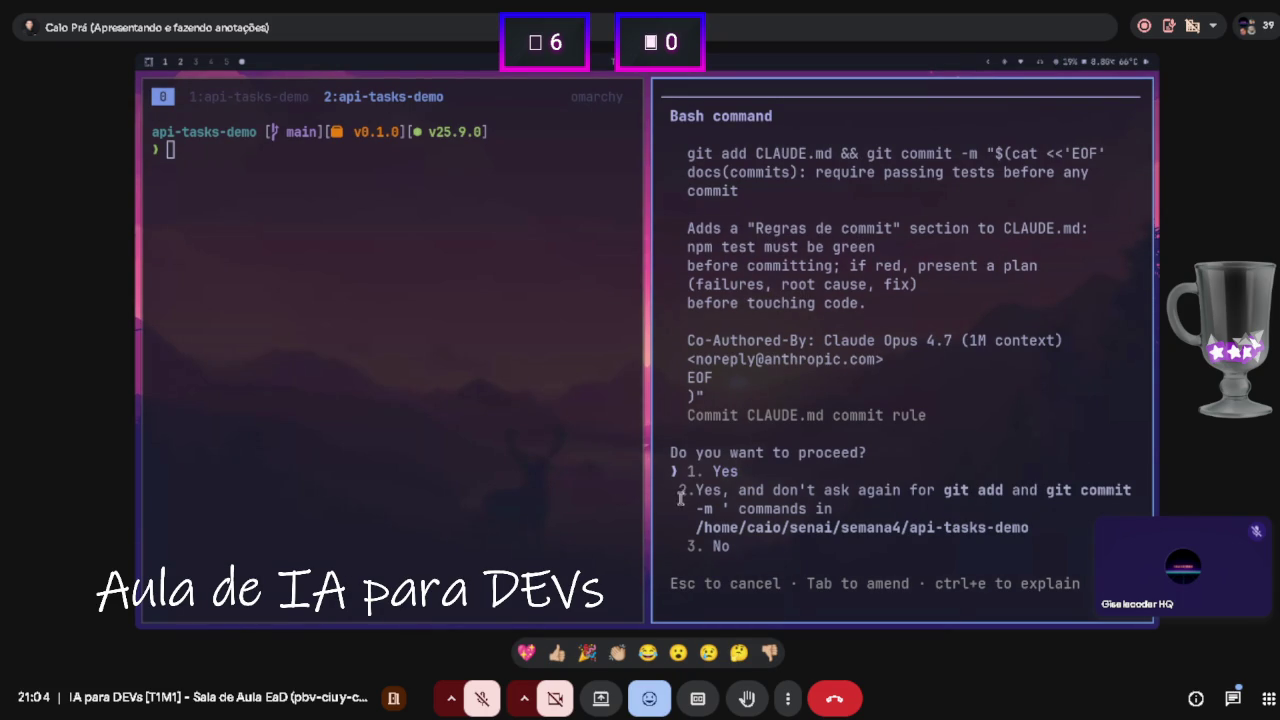
pyautogui.press('Down')
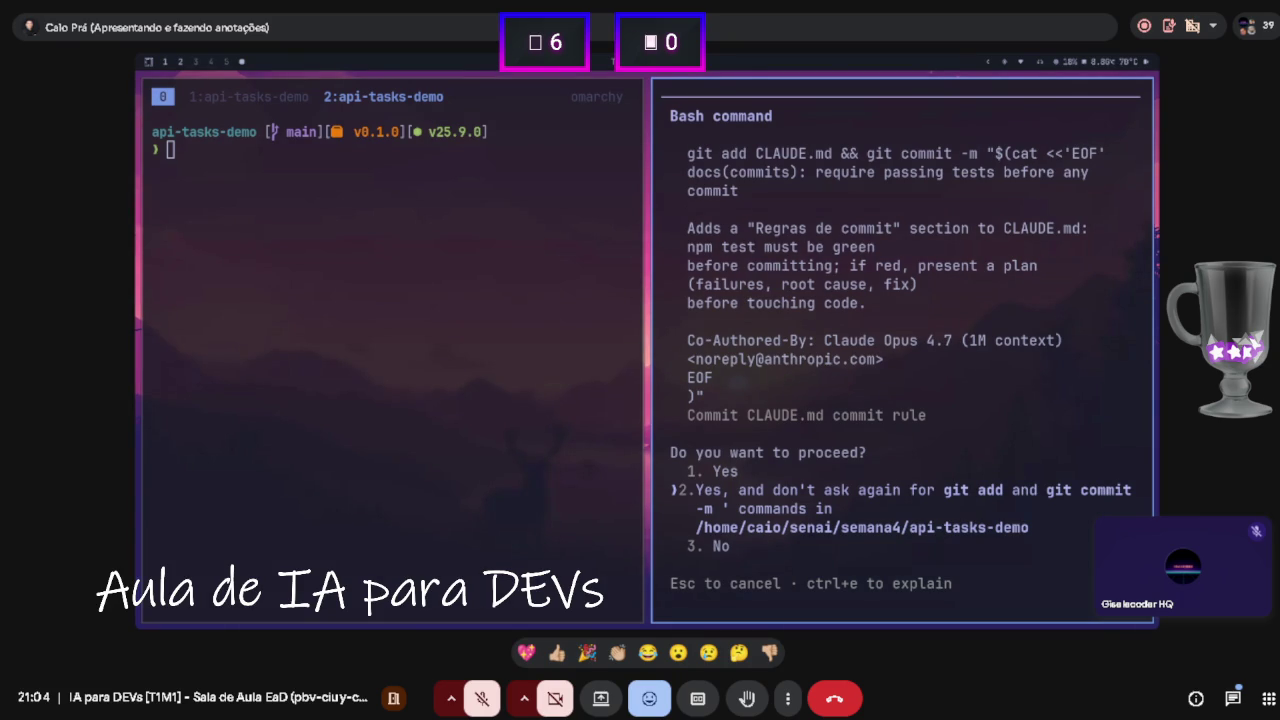
# - Approve five commits: CLAUDE.md rule, tests placeholder, Task zod schema, in-memory storage, CRUD routes
pyautogui.press('Return')
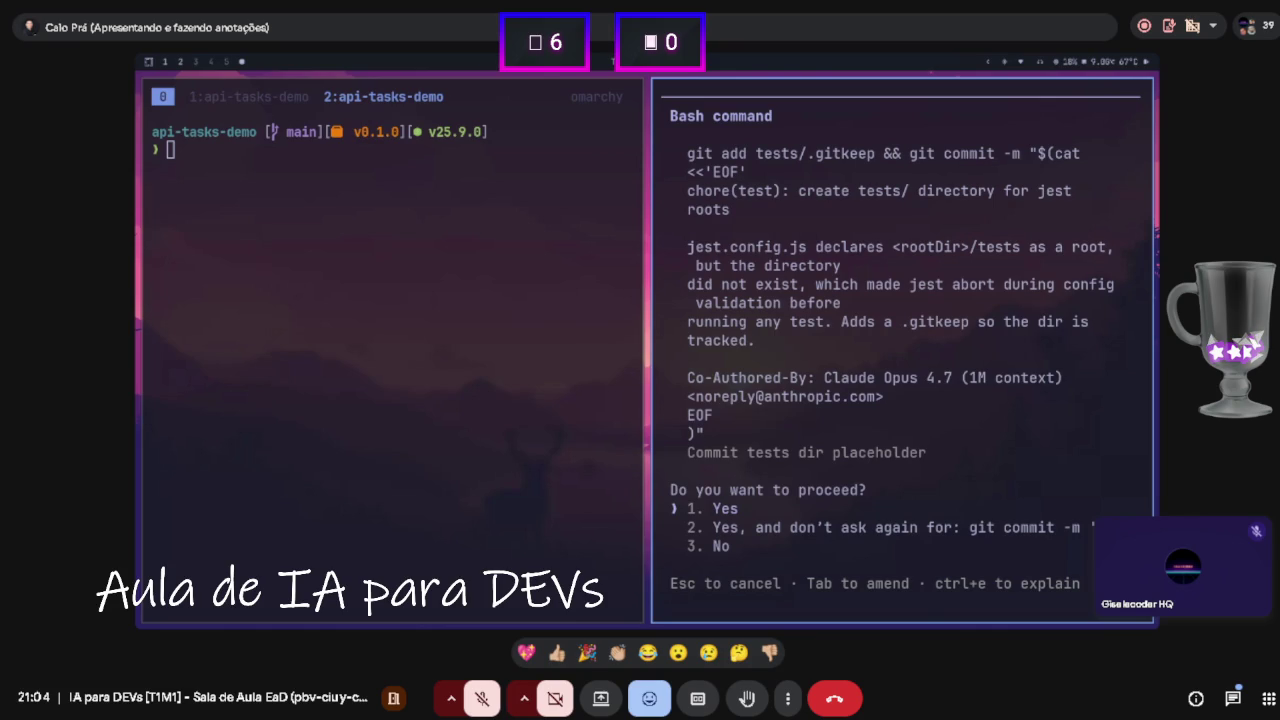
pyautogui.press('Return')
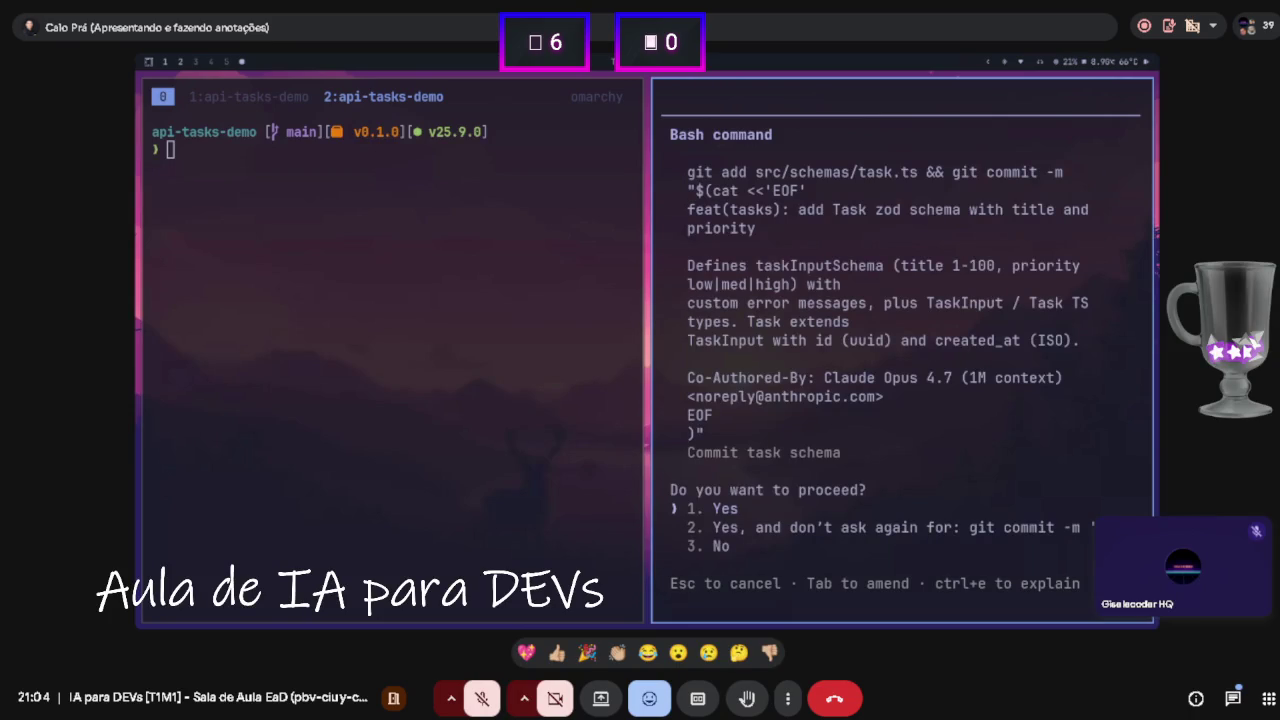
pyautogui.press('Return')
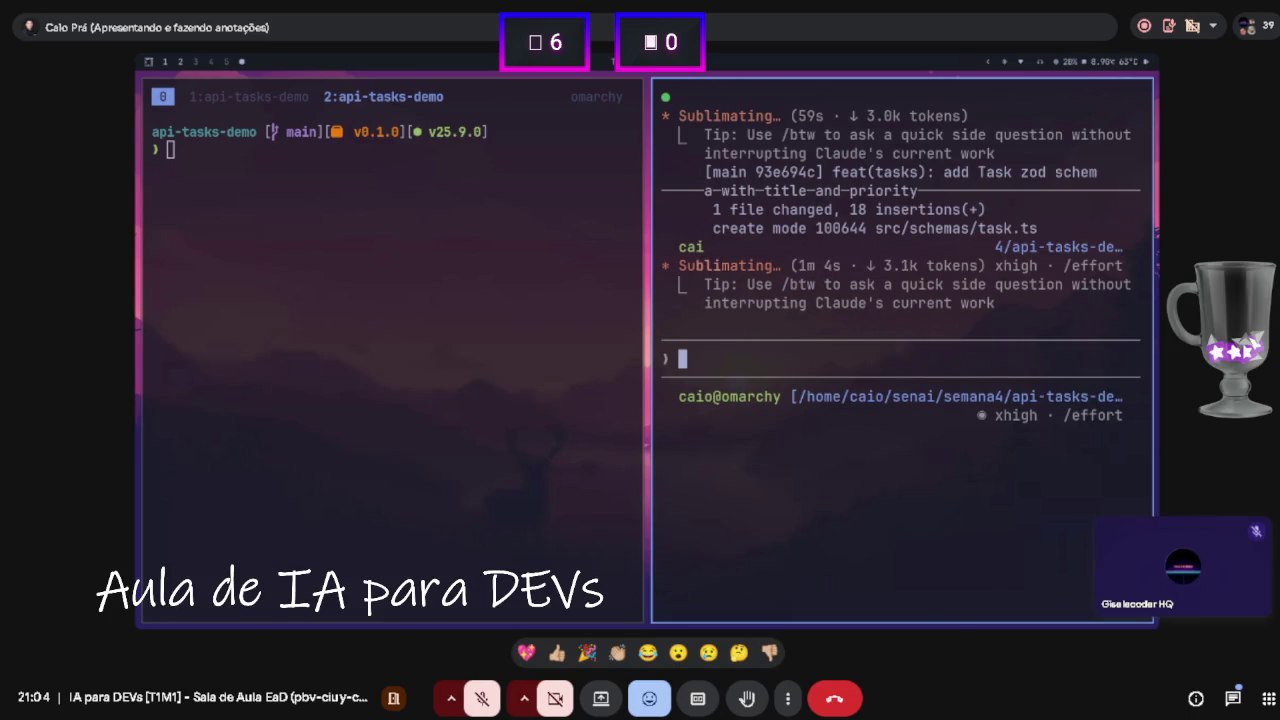
pyautogui.press('Return')
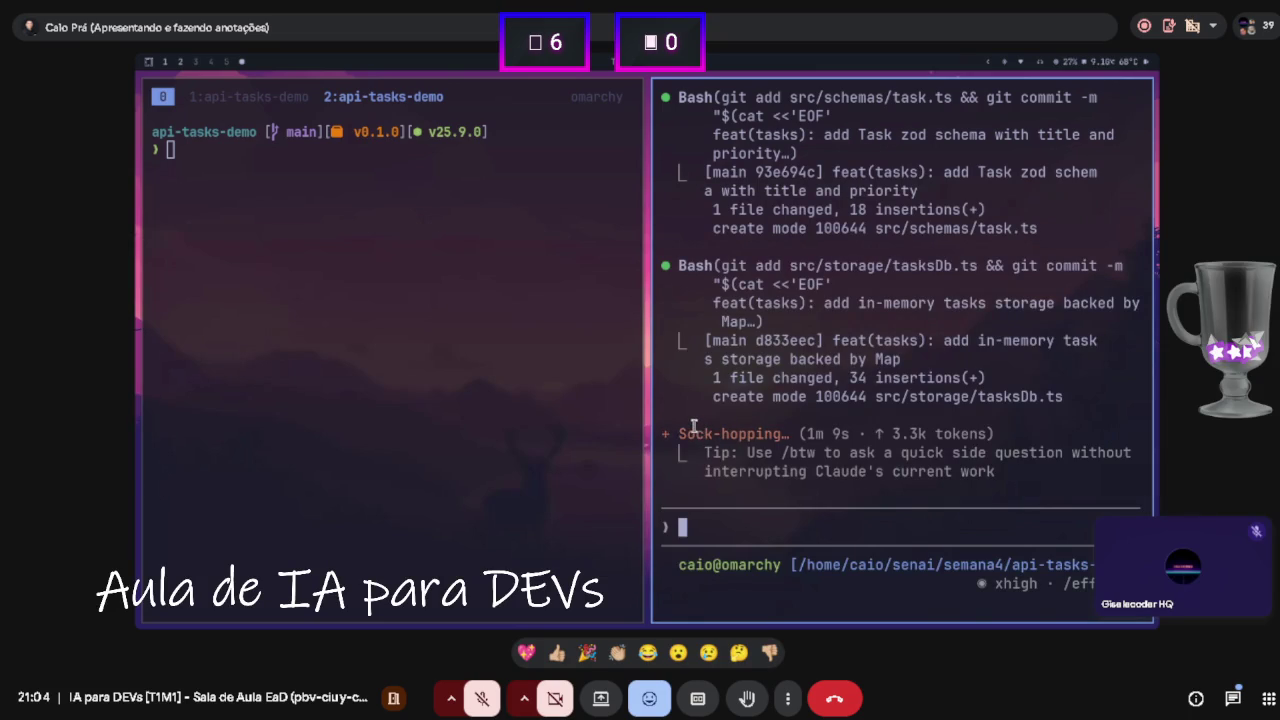
pyautogui.press('Return')
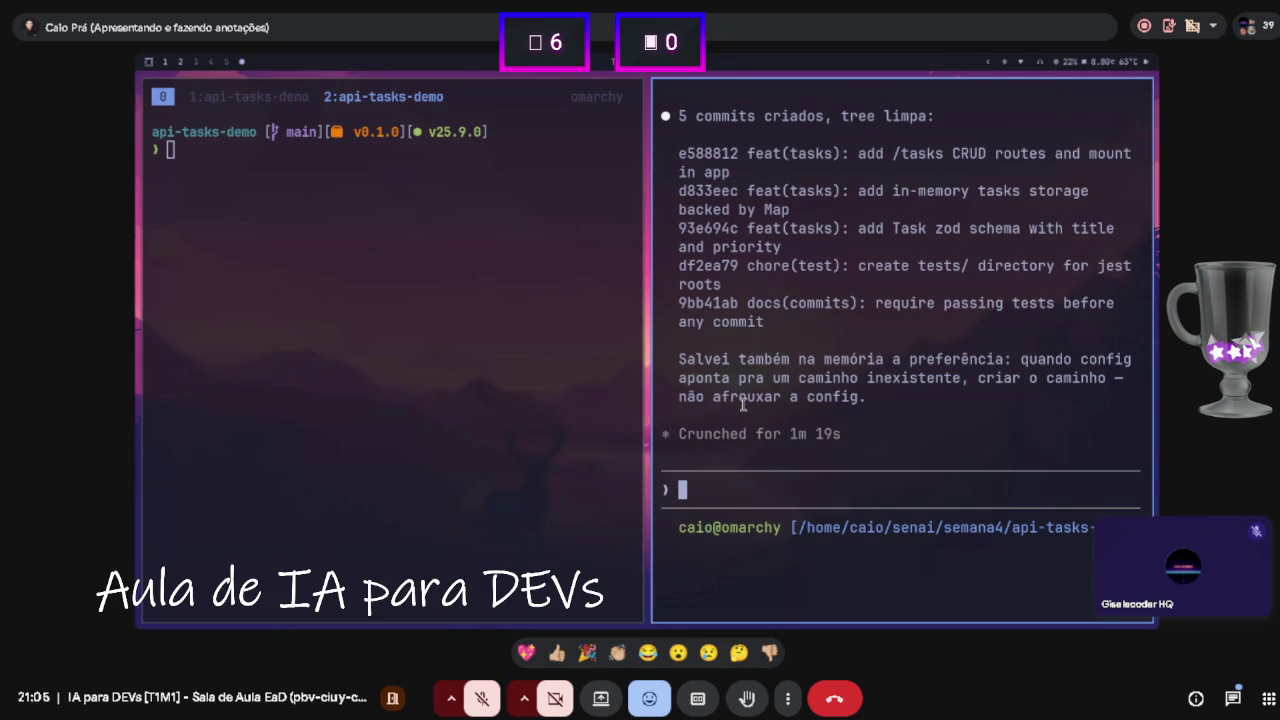
pyautogui.click(250, 183)
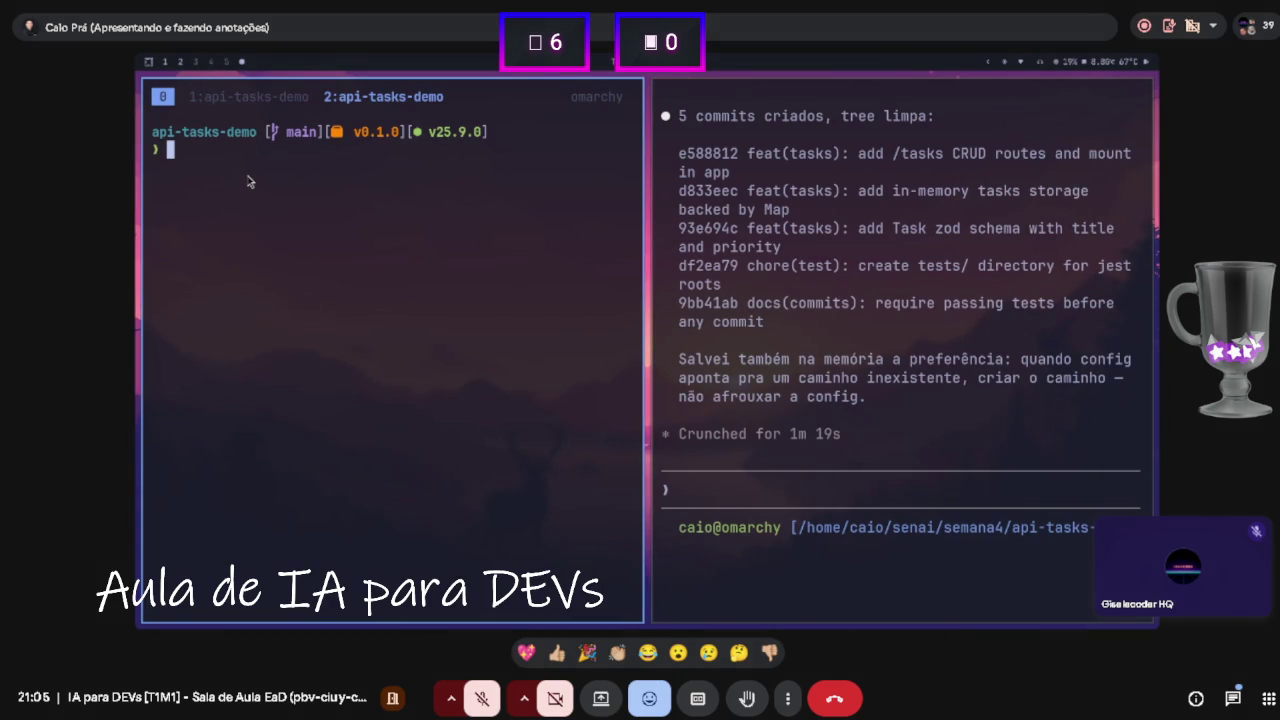
pyautogui.write('curl -X POST http://localhost:3000/tasks \\   -H "Content-Type: application/json" \\   -d \'{"title":"primeira task","priority":"high"}\'')
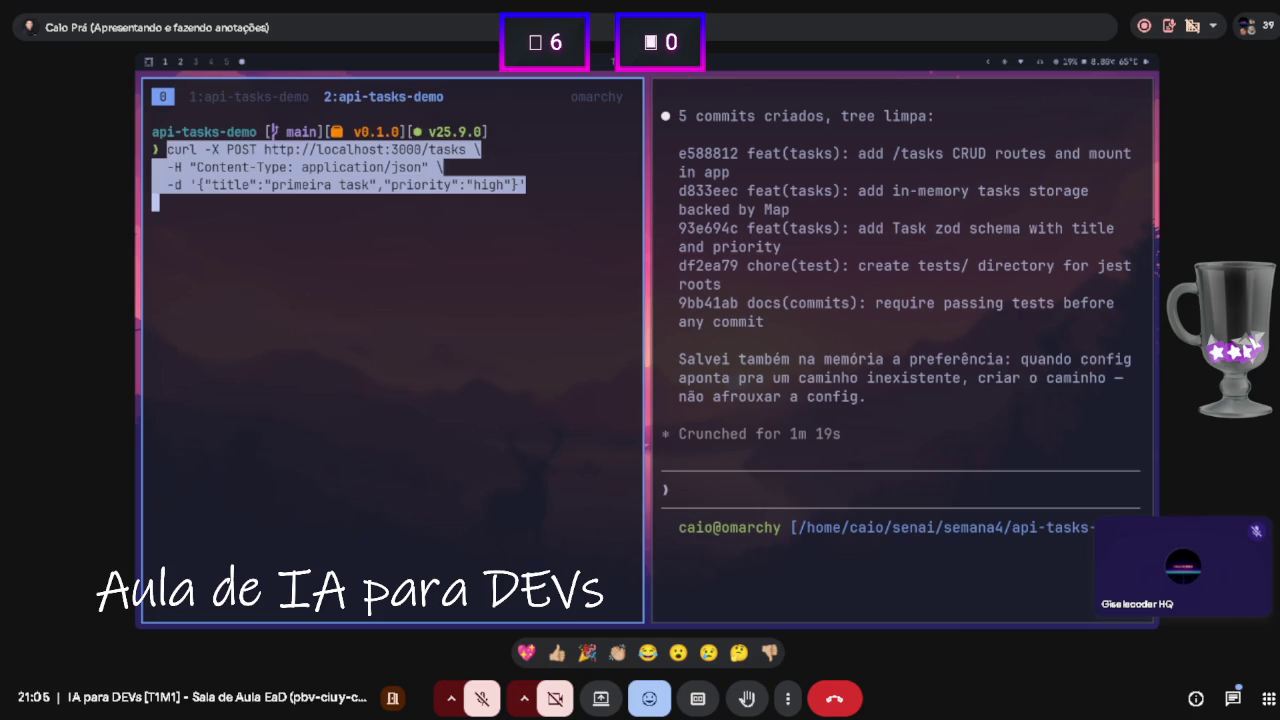
# - POST the high-priority task 'primeira task' to localhost:3000/tasks and select its returned id
pyautogui.press('Return')
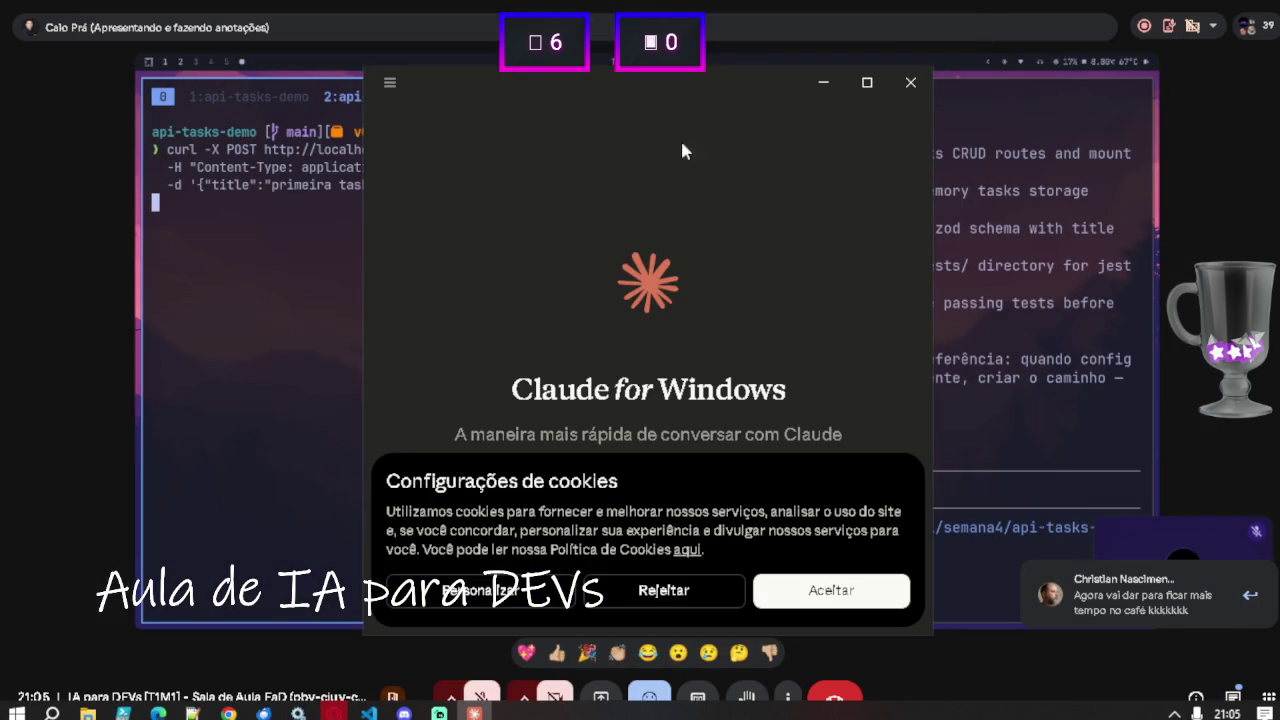
pyautogui.click(823, 82)
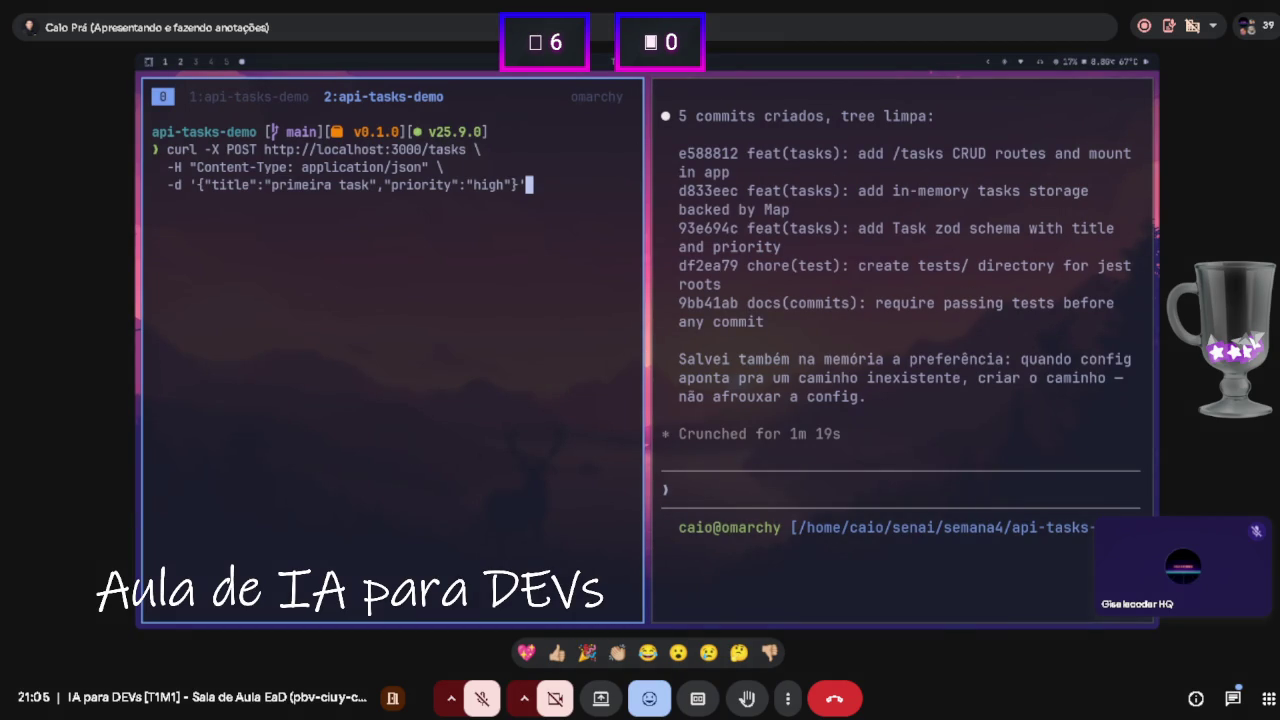
pyautogui.press('Return')
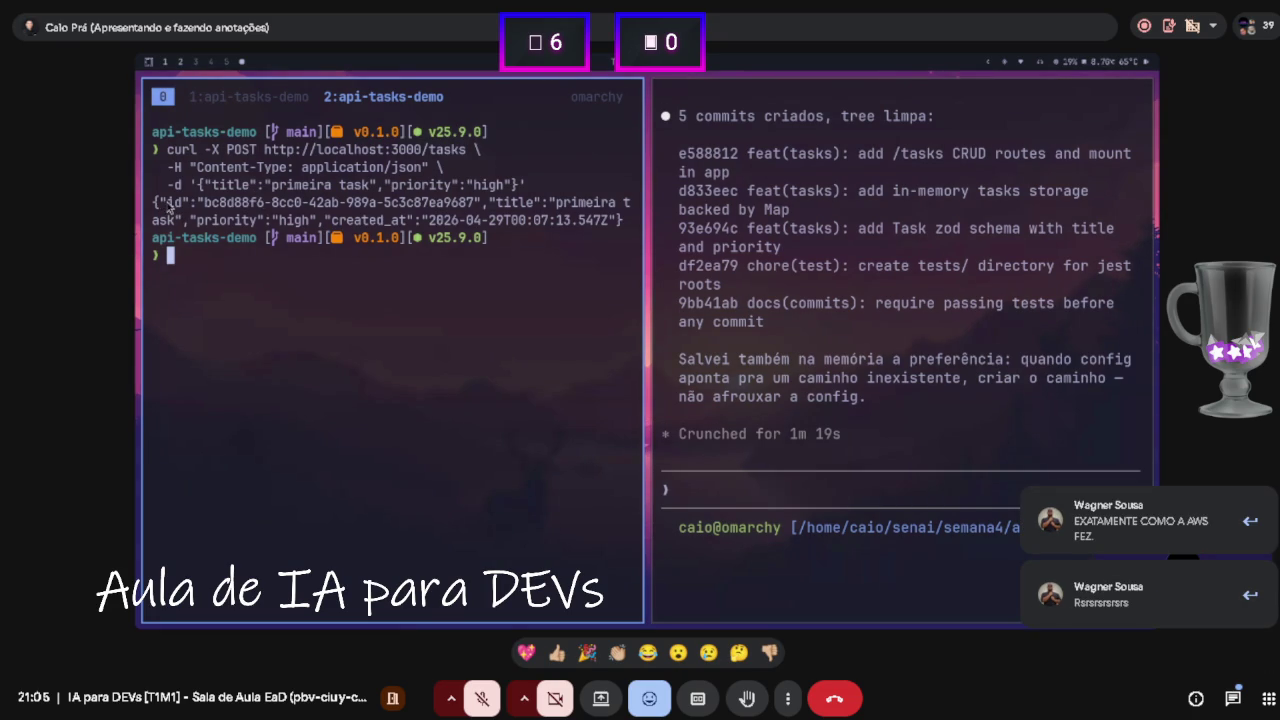
pyautogui.moveTo(197, 203); pyautogui.dragTo(472, 203)
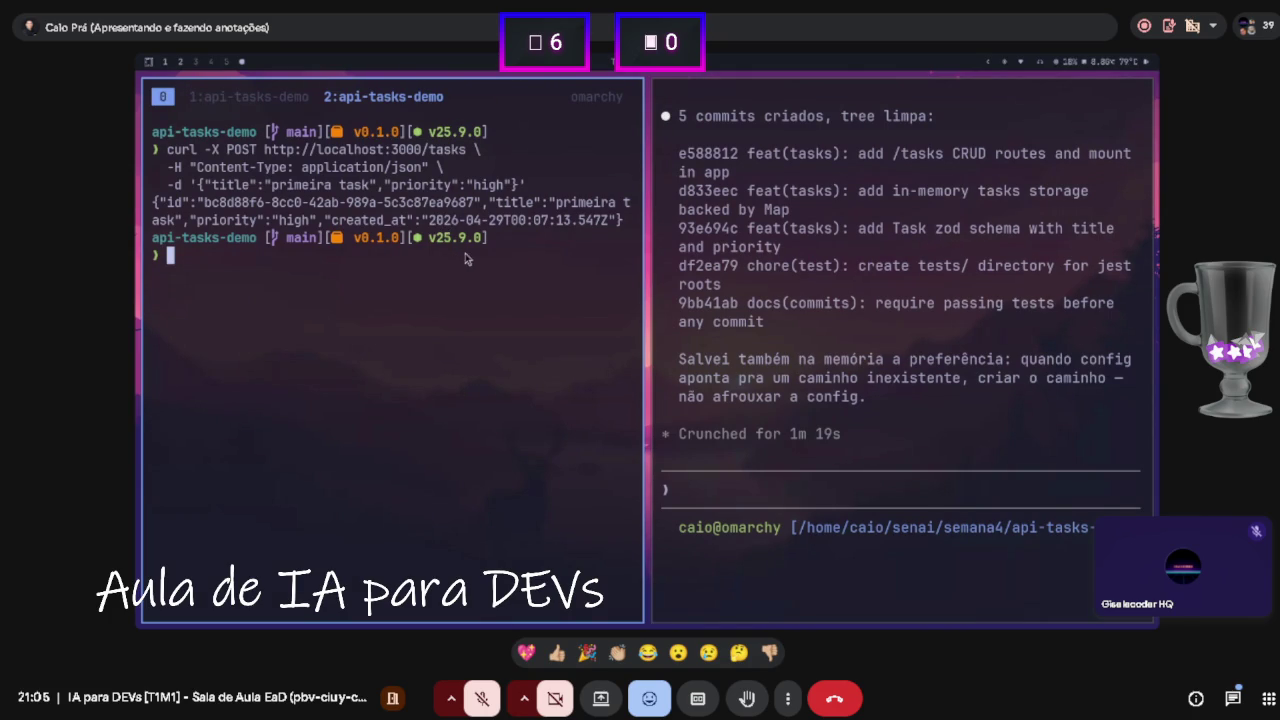
# - Rerun the localhost:3000 health check, then GET /tasks to list the stored task
pyautogui.press('Up')
pyautogui.press('Up')
pyautogui.press('Down')
pyautogui.press('Up')
pyautogui.press('Up')
pyautogui.press('Up')
pyautogui.press('Up')
pyautogui.press('Up')
pyautogui.press('Return')
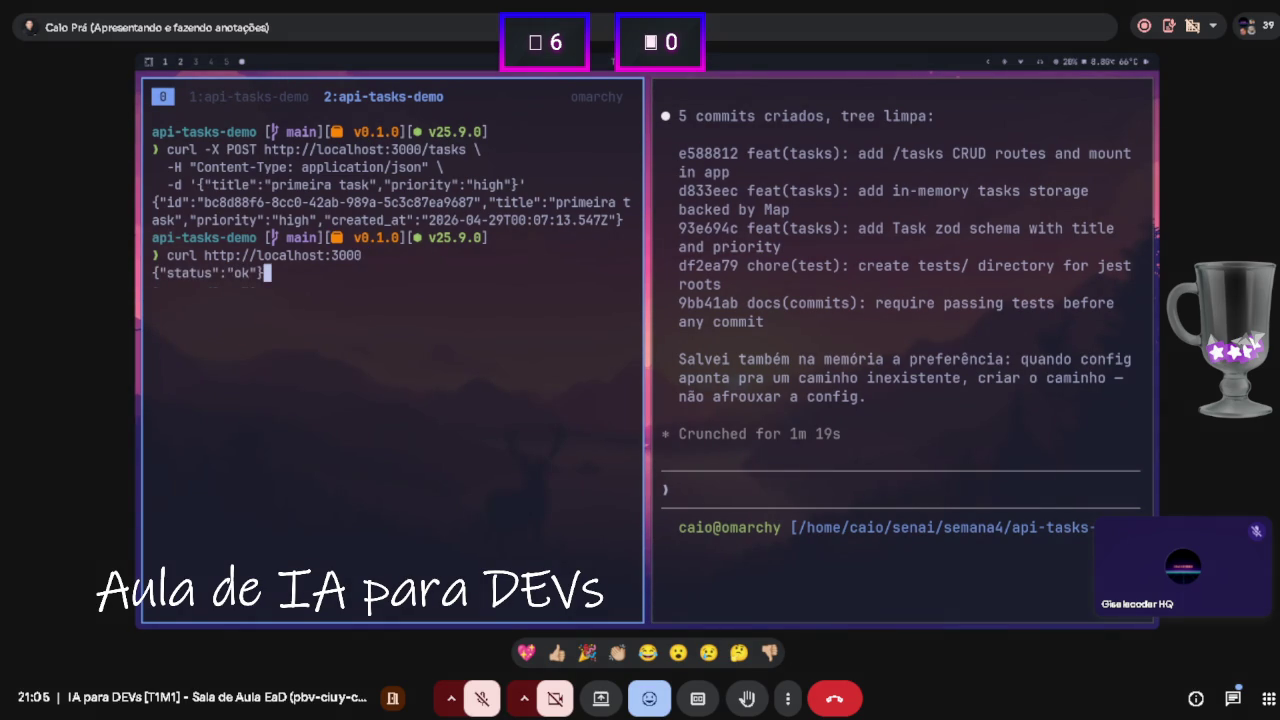
pyautogui.press('Up')
pyautogui.write('/tasks')
pyautogui.press('Return')
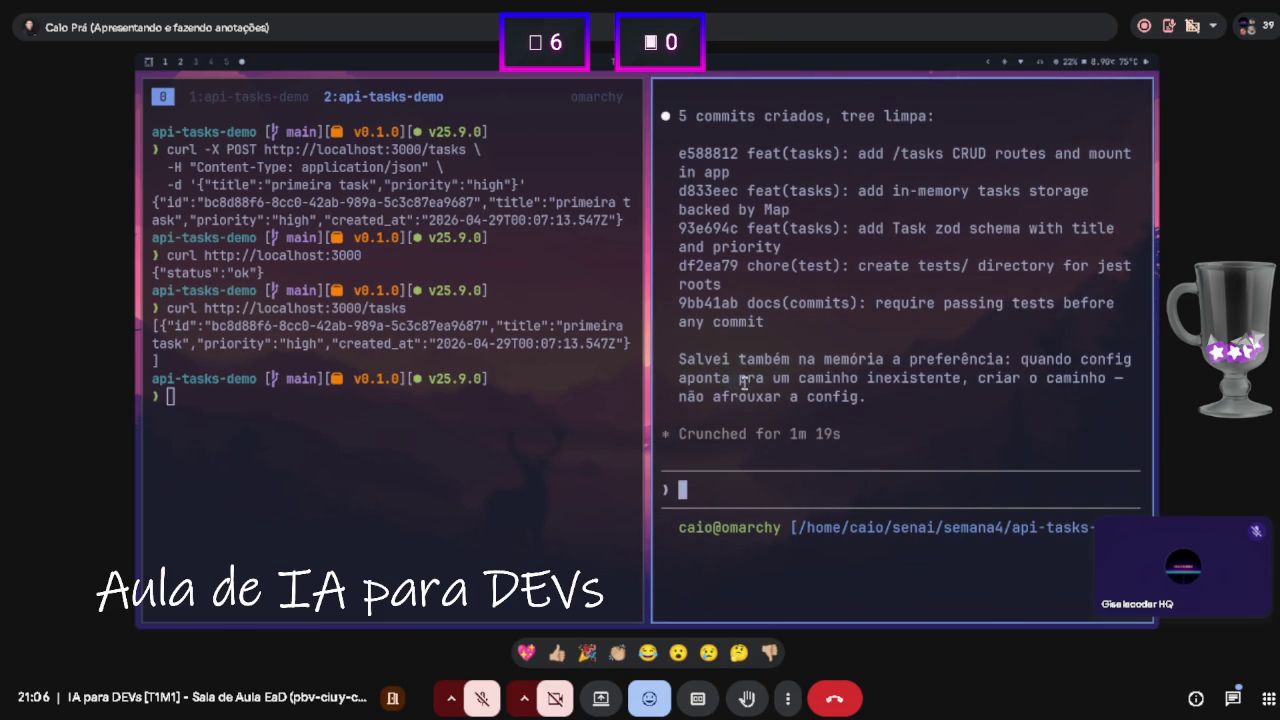
# - Check the dev server log in tmux window 1, then return to the Claude Code prompt
pyautogui.hotkey('ctrl', 'space')
pyautogui.press('1')
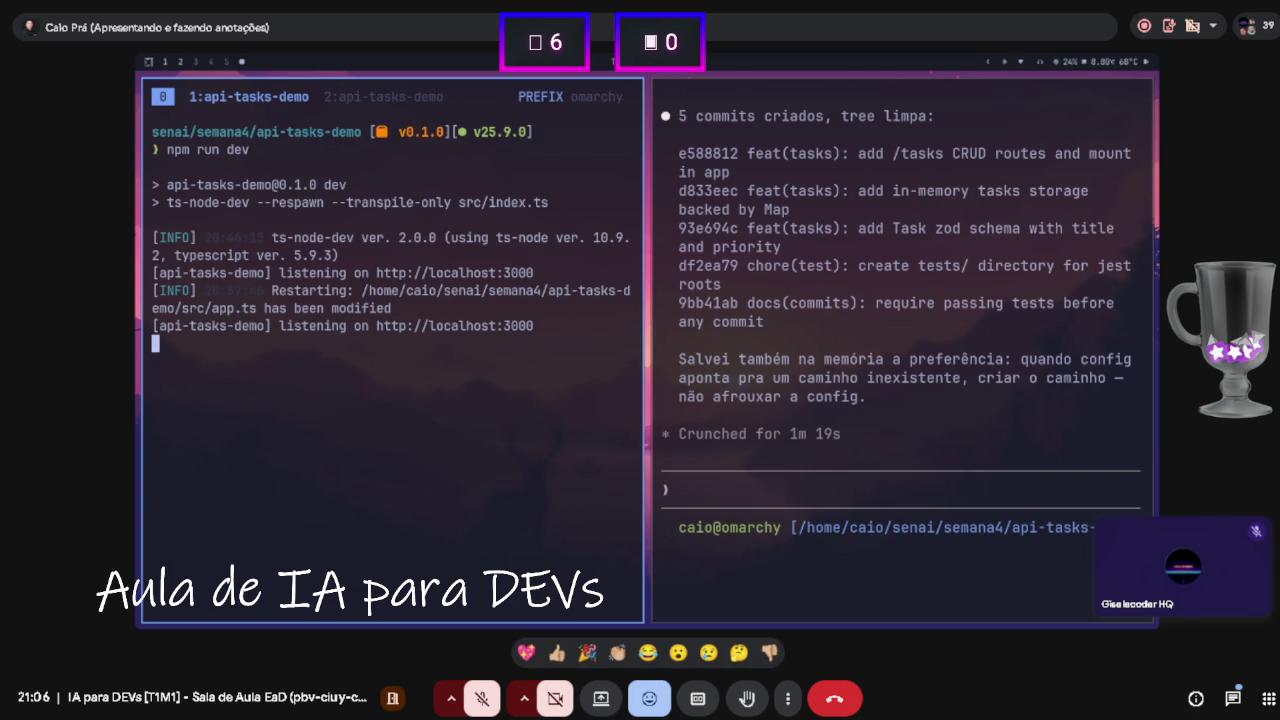
pyautogui.press('2')
pyautogui.press('super+Right')
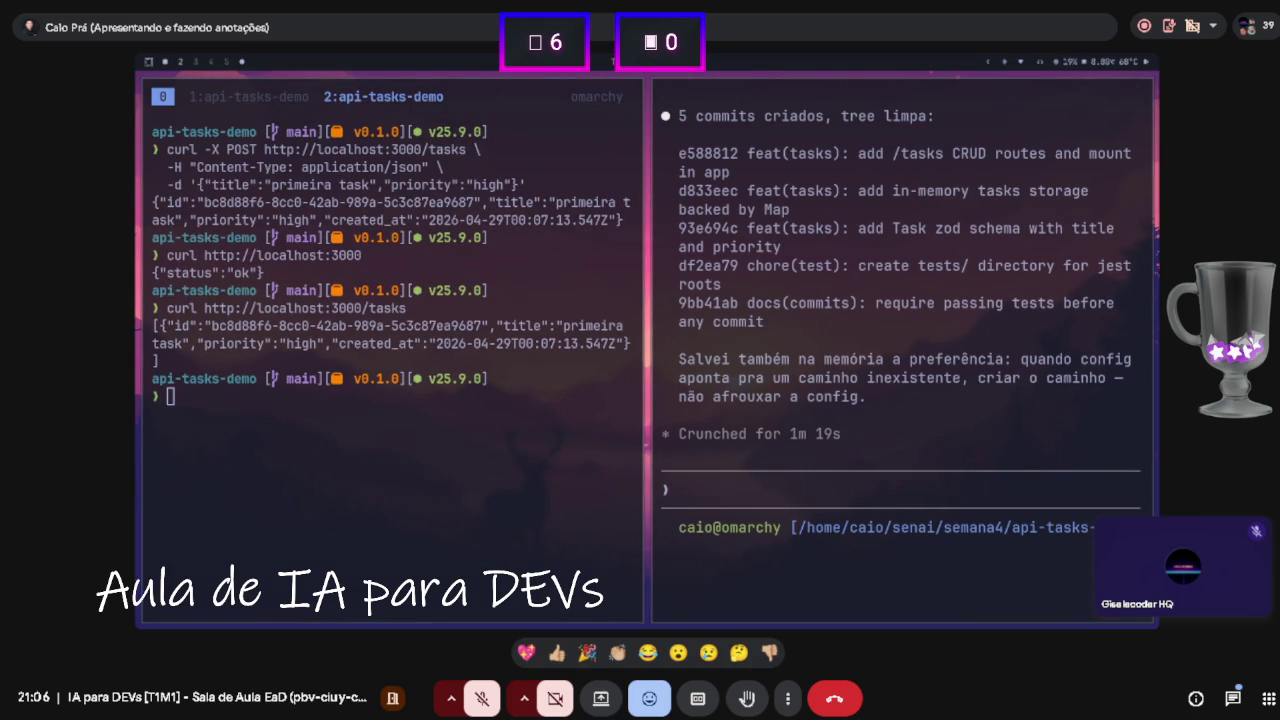
pyautogui.click(940, 431)
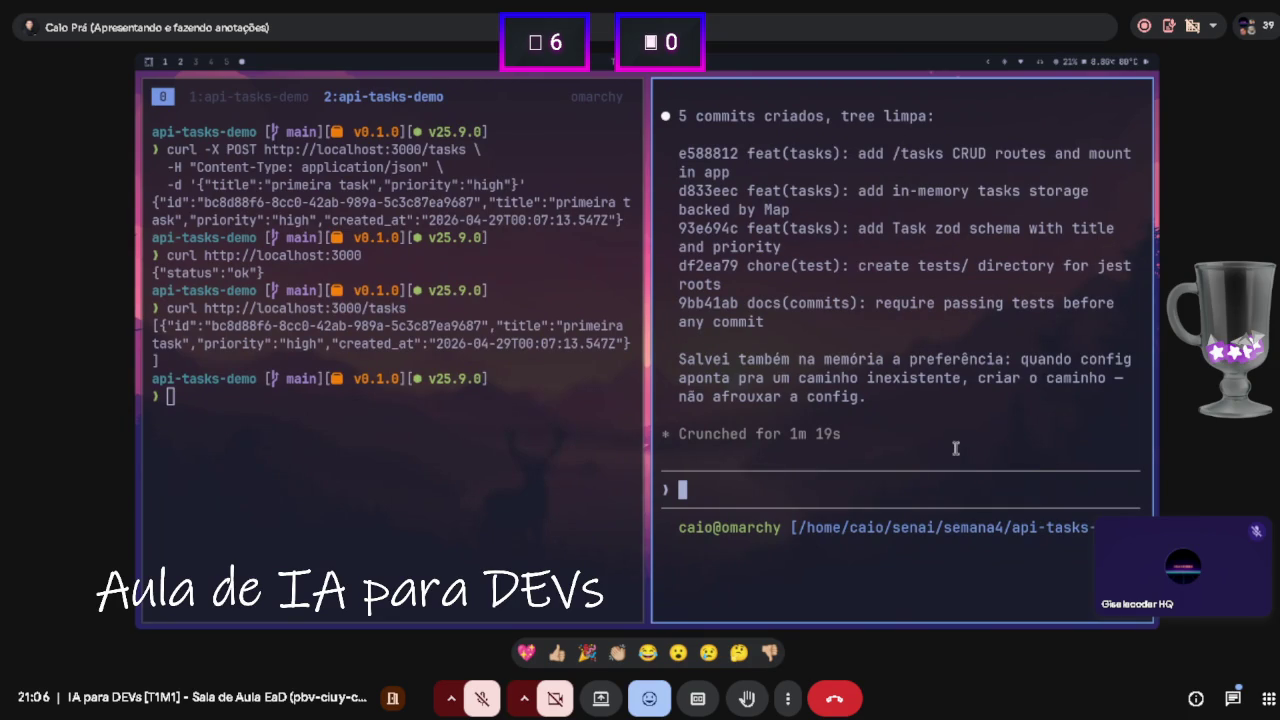
# - Submit a prompt asking Claude for tests/tasks.test.ts with five Jest/supertest CRUD tests
pyautogui.hotkey('ctrl', 'shift', 'v')
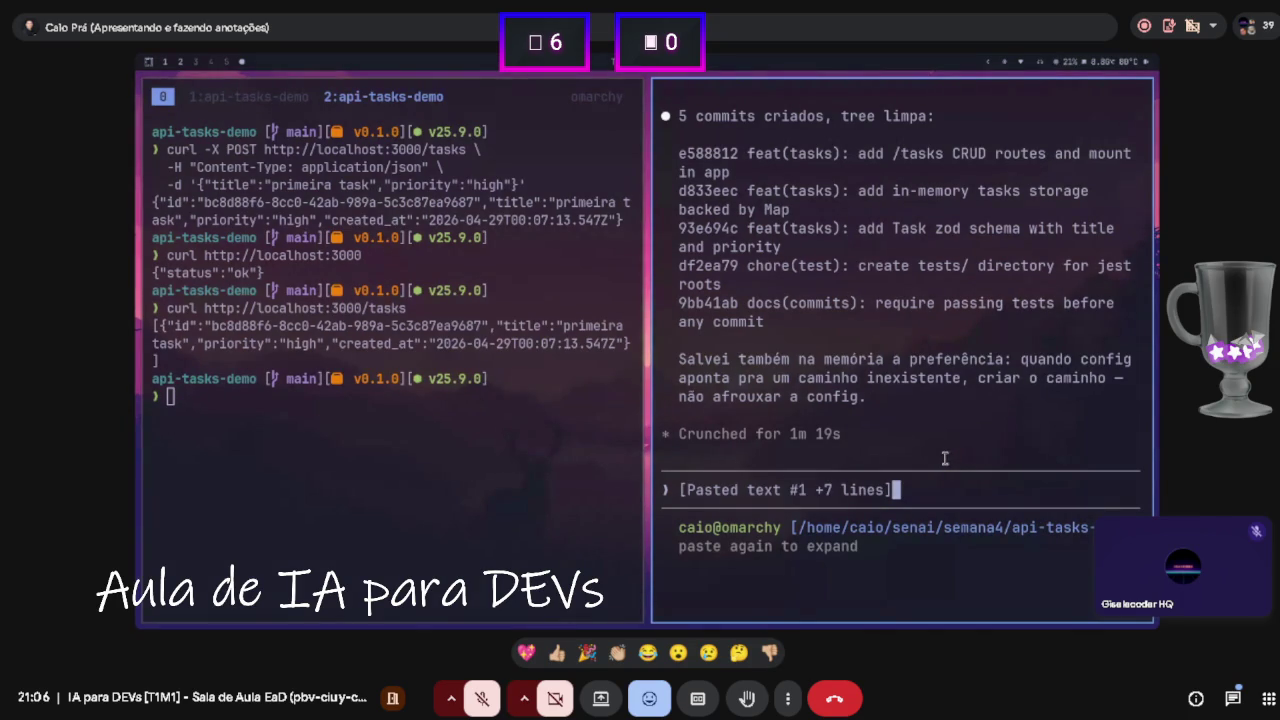
pyautogui.write('Adicione tests/tasks.test.ts com 5 testes: 1. POST /tasks com body válido retorna 201 2. POST /tasks com title vazio retorna 400 (validação Zod) 3. GET /tasks/:id inexistente retorna 404 4. DELETE /tasks/:id existente retorna 204 5. Fluxo completo: cria, busca, atualiza, deleta Use supertest. Configure jest se ainda não estiver pronto.')
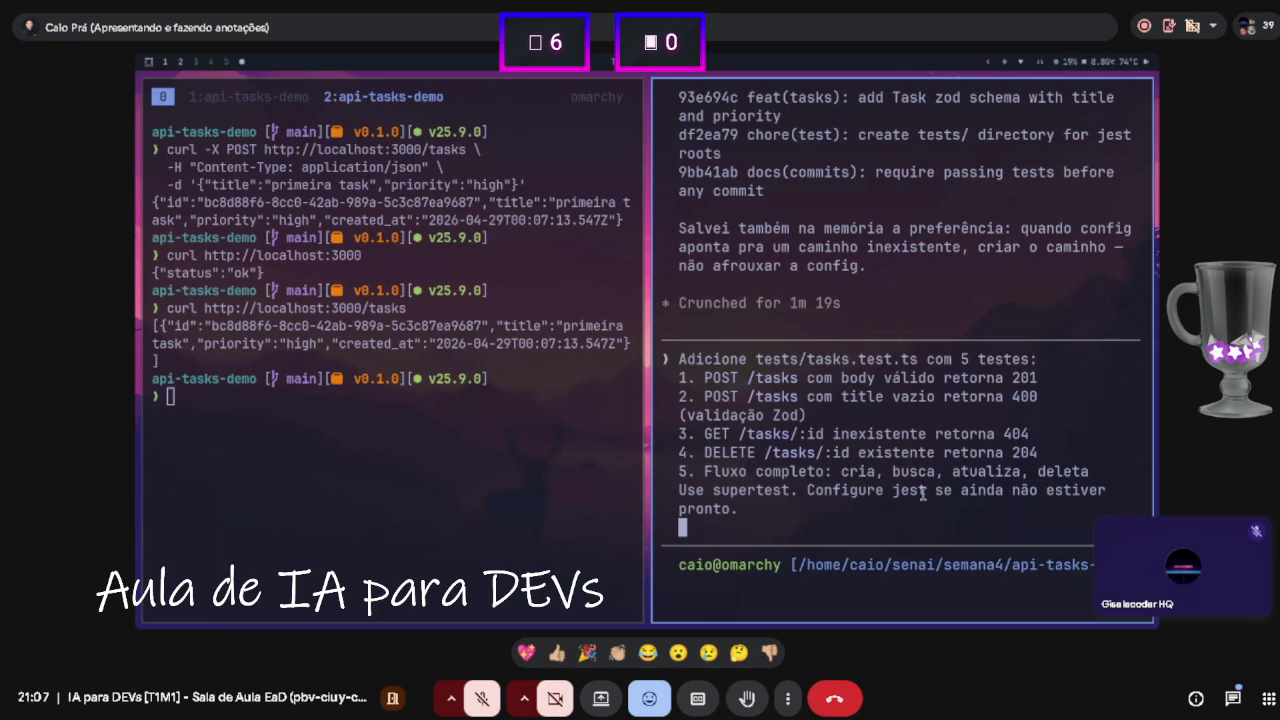
pyautogui.press('Return')
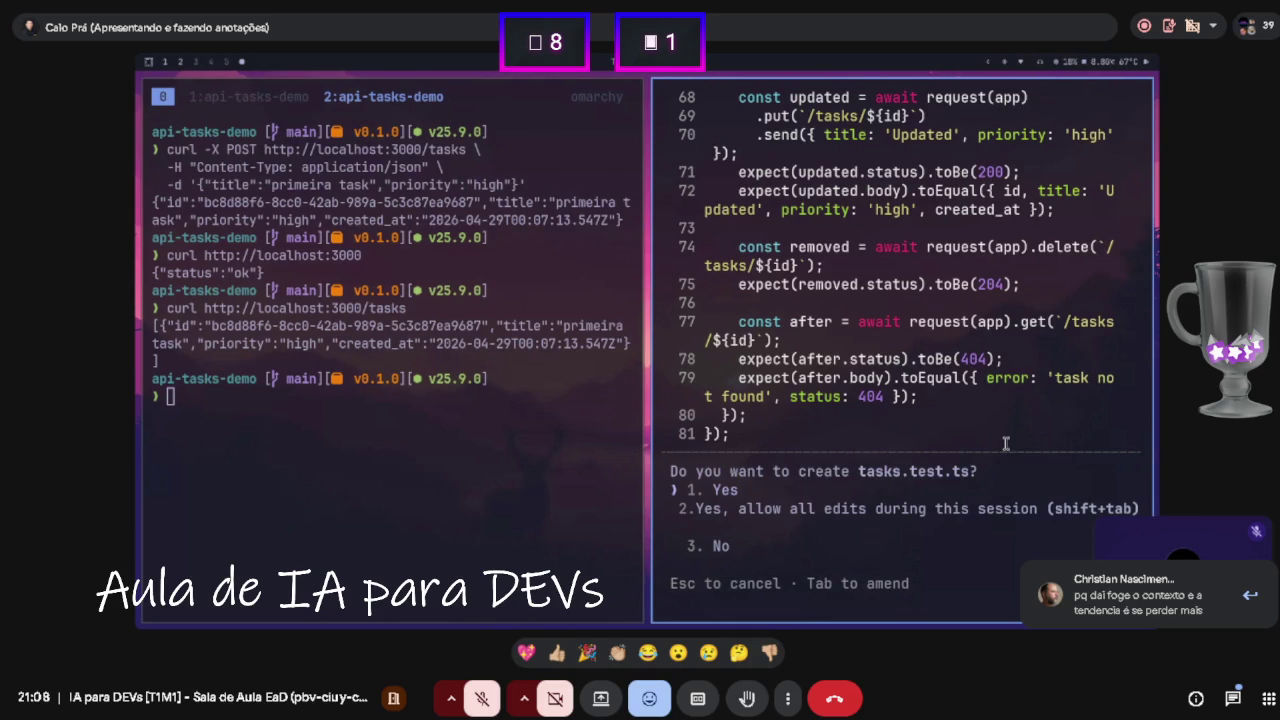
pyautogui.scroll(15, 1006, 443)
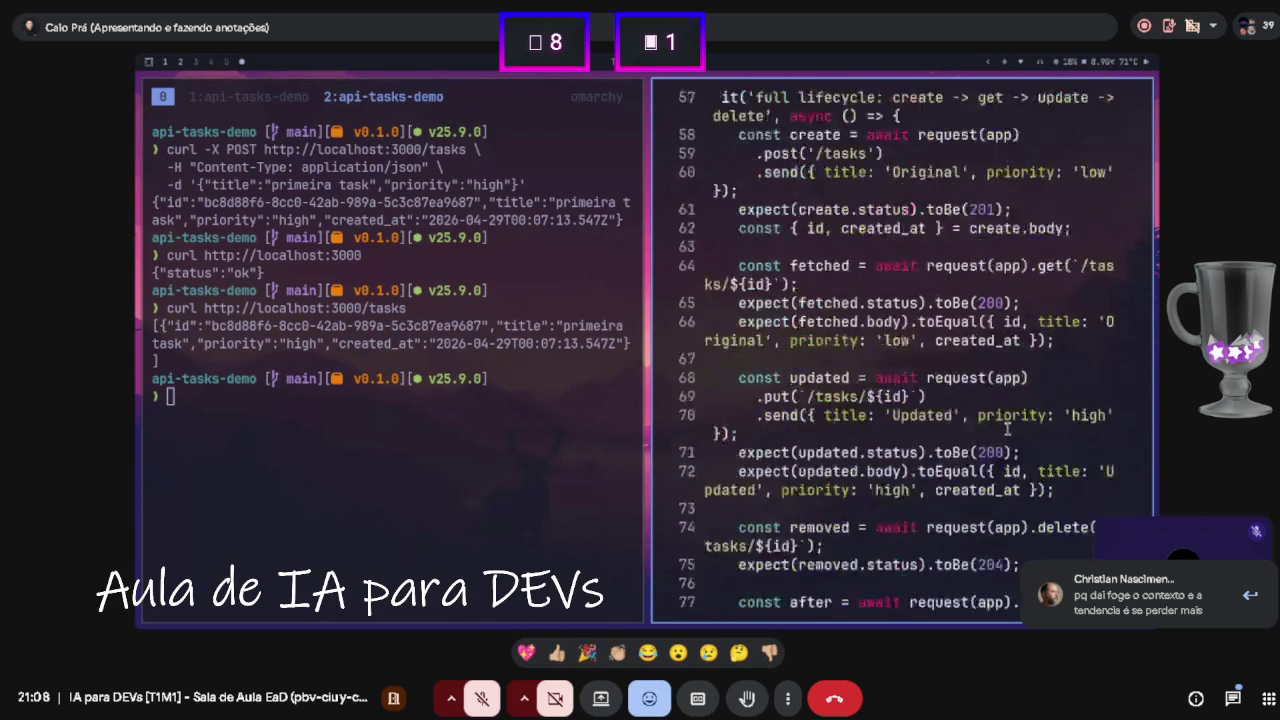
pyautogui.scroll(5, 872, 317)
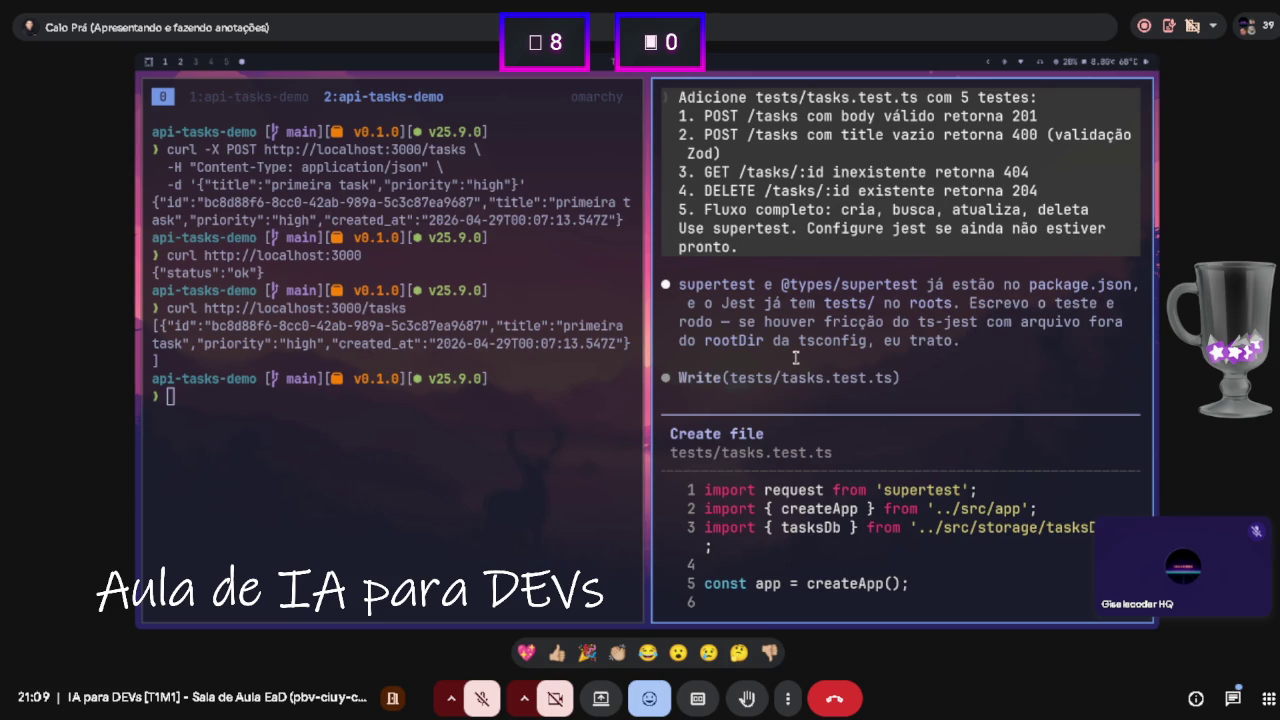
pyautogui.scroll(-15, 808, 368)
pyautogui.scroll(-10, 823, 358)
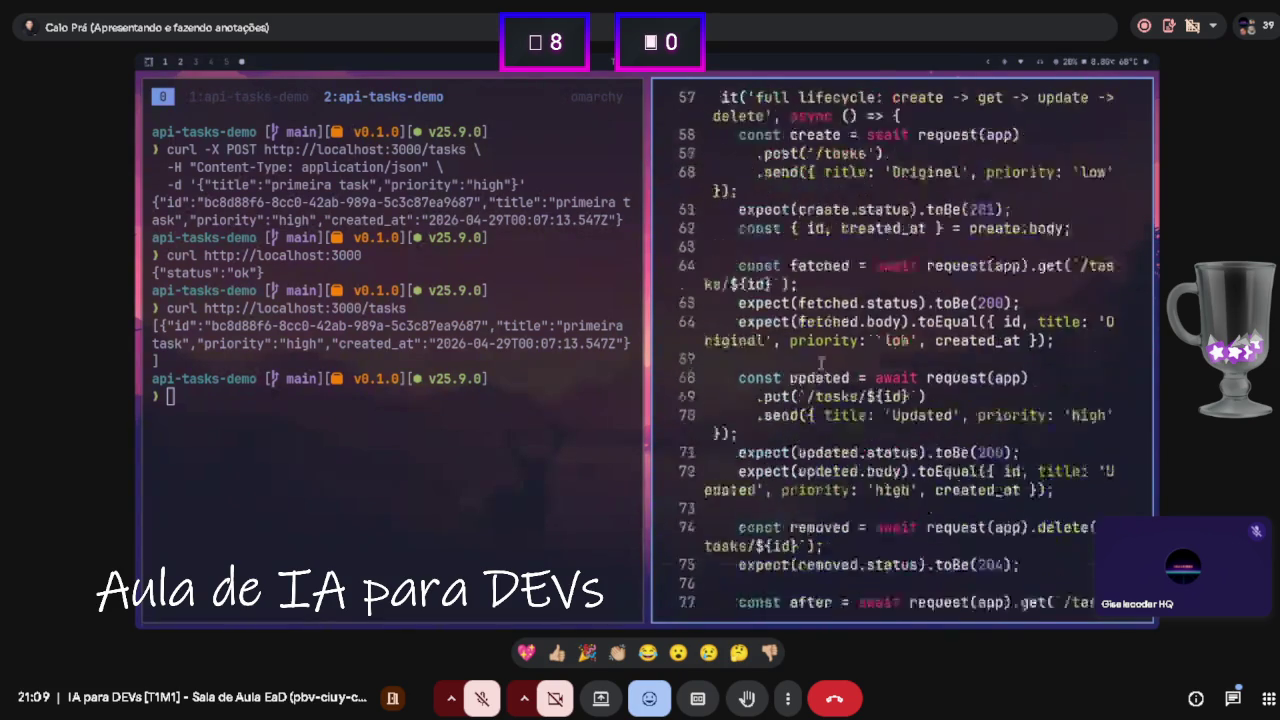
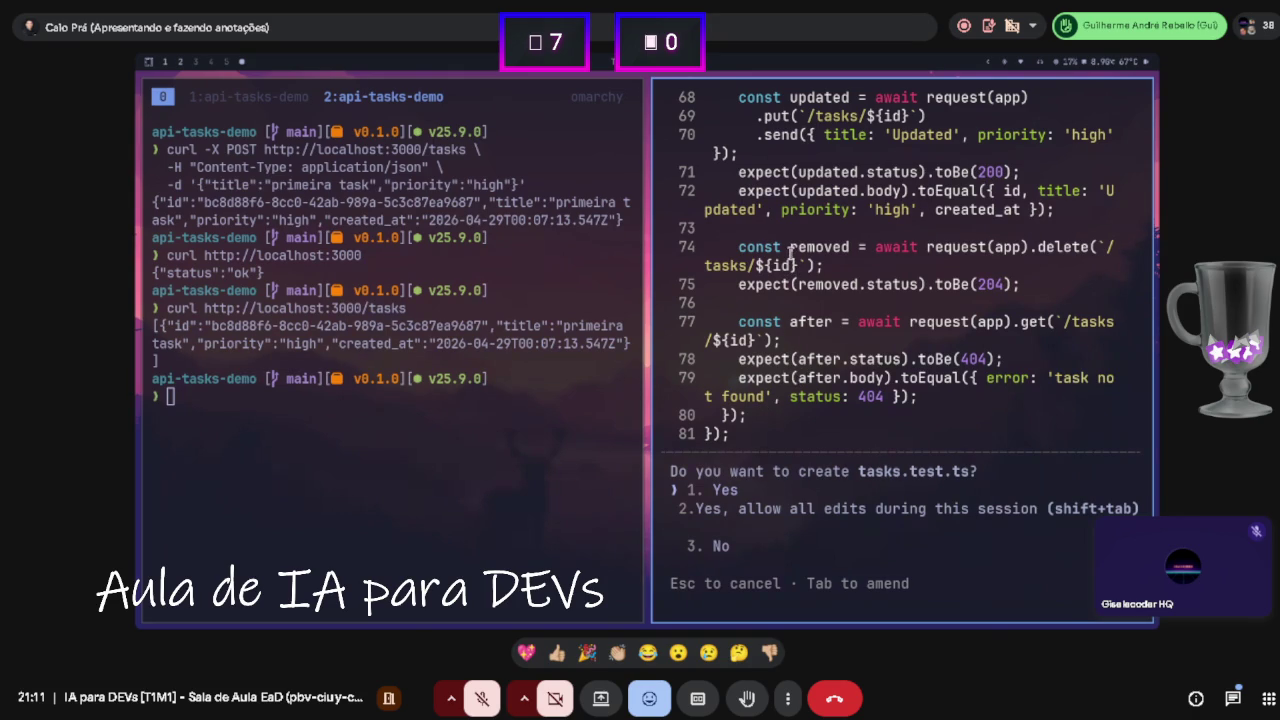
# - Review the proposed 81-line tests/tasks.test.ts and approve writing it to the tests folder
pyautogui.scroll(1, 792, 250)
pyautogui.scroll(-1, 795, 260)
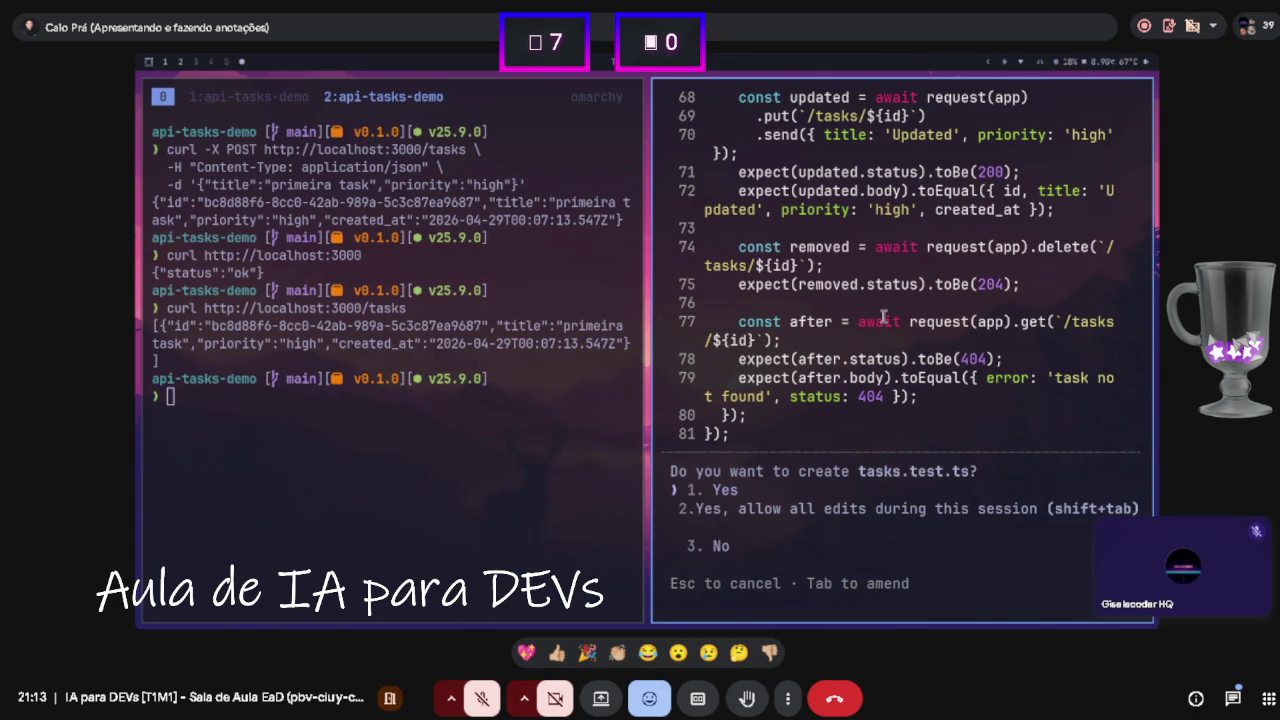
pyautogui.scroll(5, 884, 316)
pyautogui.scroll(-5, 800, 236)
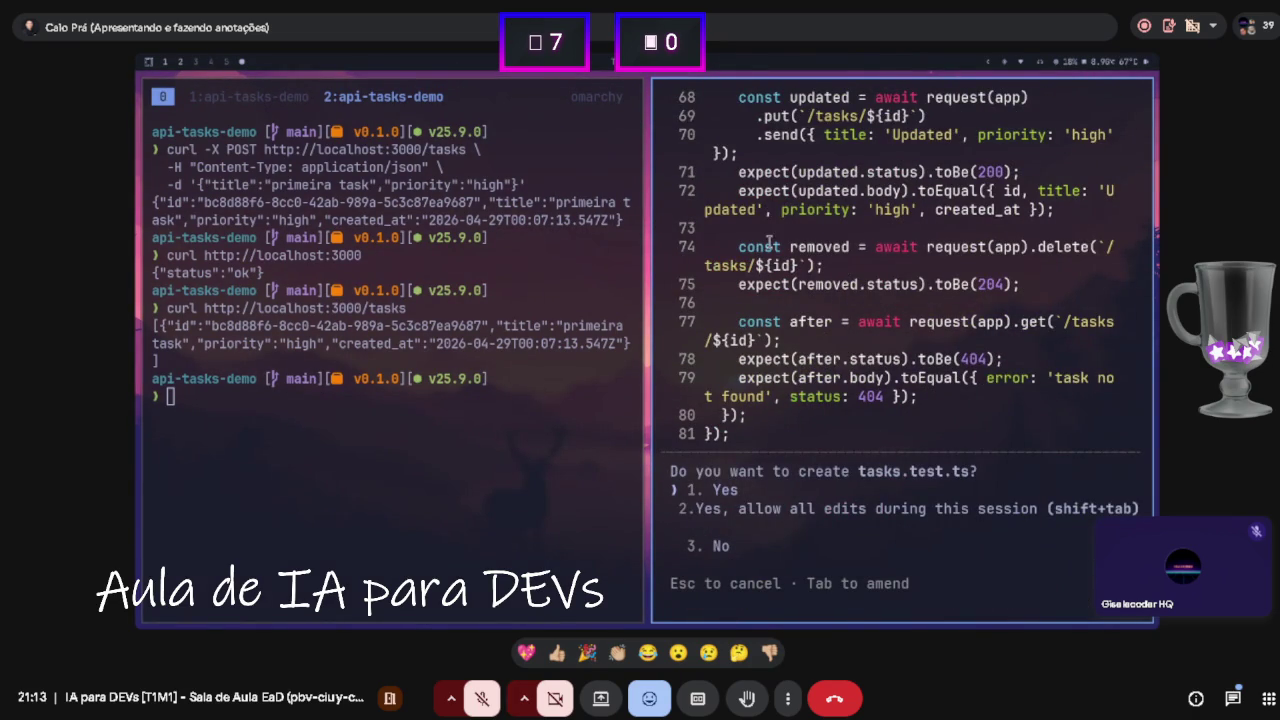
pyautogui.press('Return')
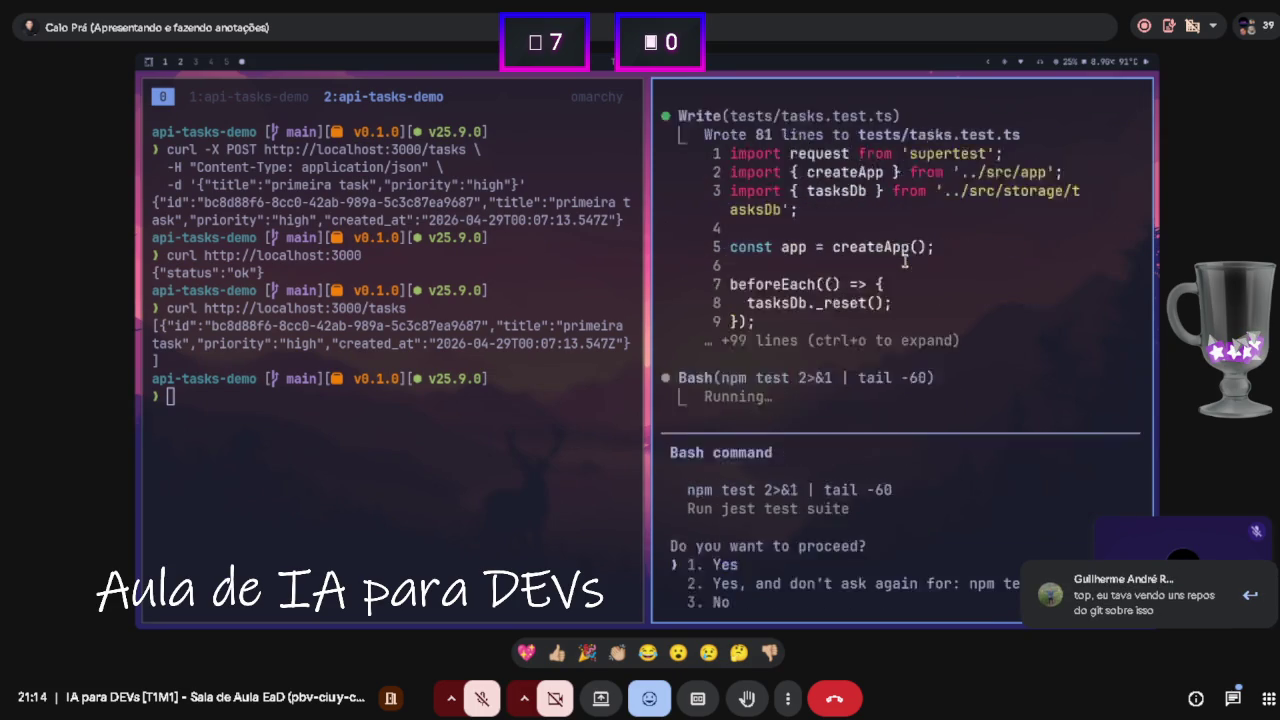
# - Allow npm test to run the Jest suite and review the five CRUD endpoint test results
pyautogui.press('Return')
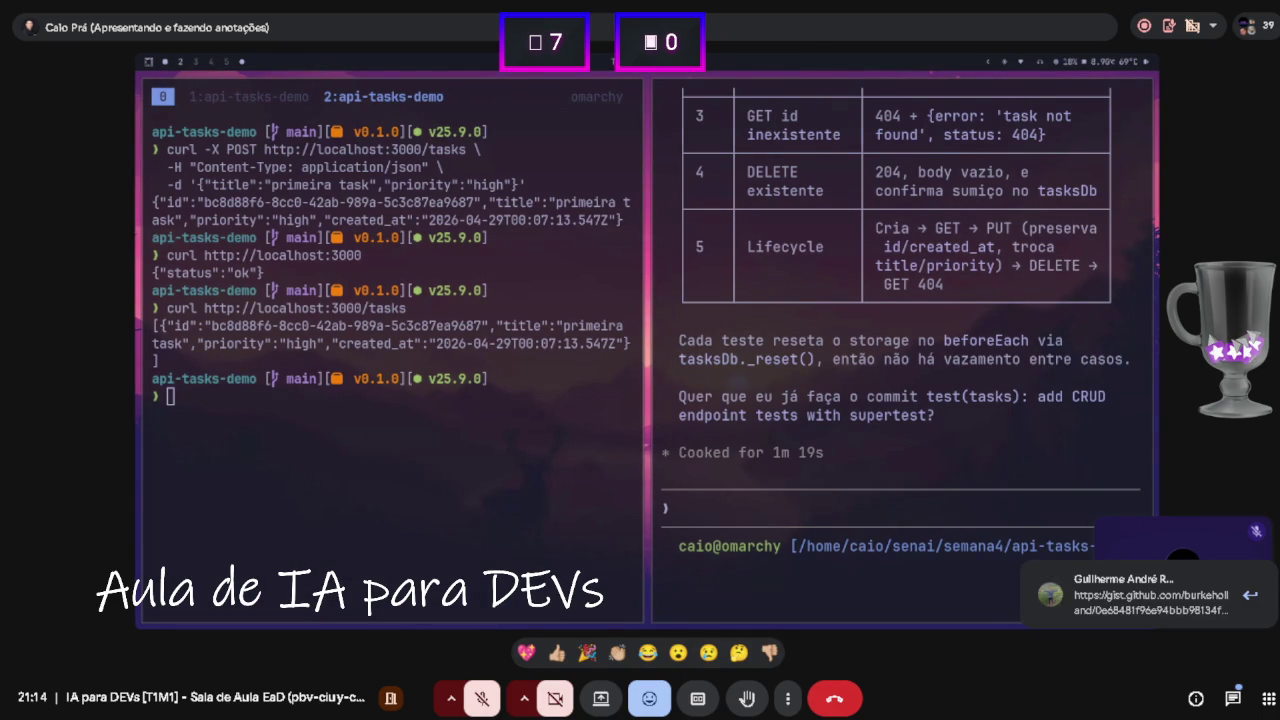
pyautogui.click(977, 490)
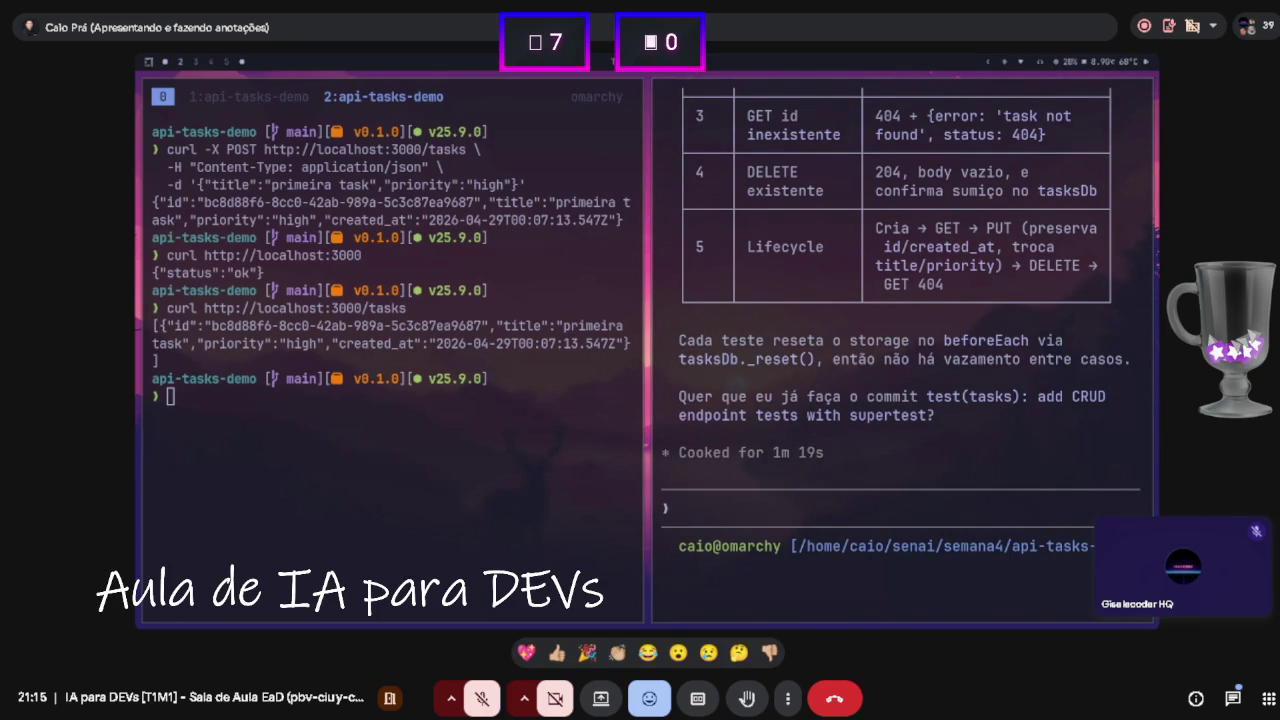
pyautogui.click(491, 399)
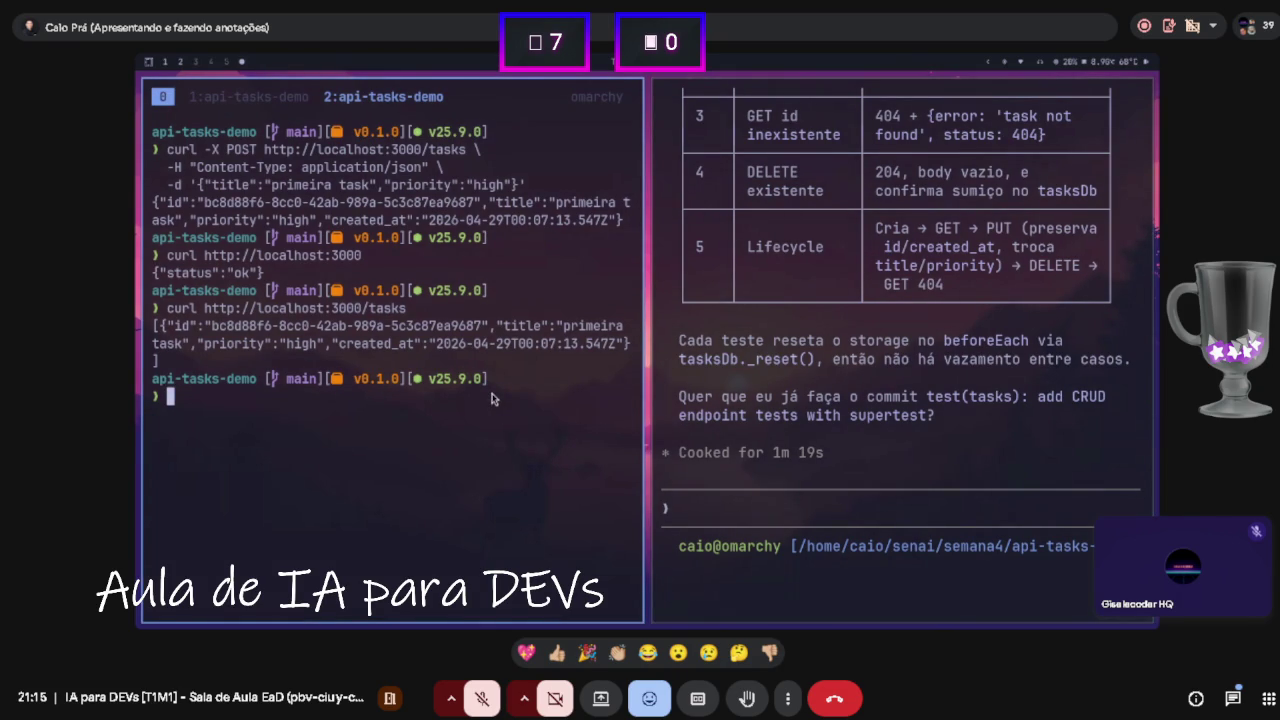
# - List the project files with ls -a, then enter the .claude folder and list its contents
pyautogui.write('clear')
pyautogui.press('Return')
pyautogui.write('ls')
pyautogui.press('Return')
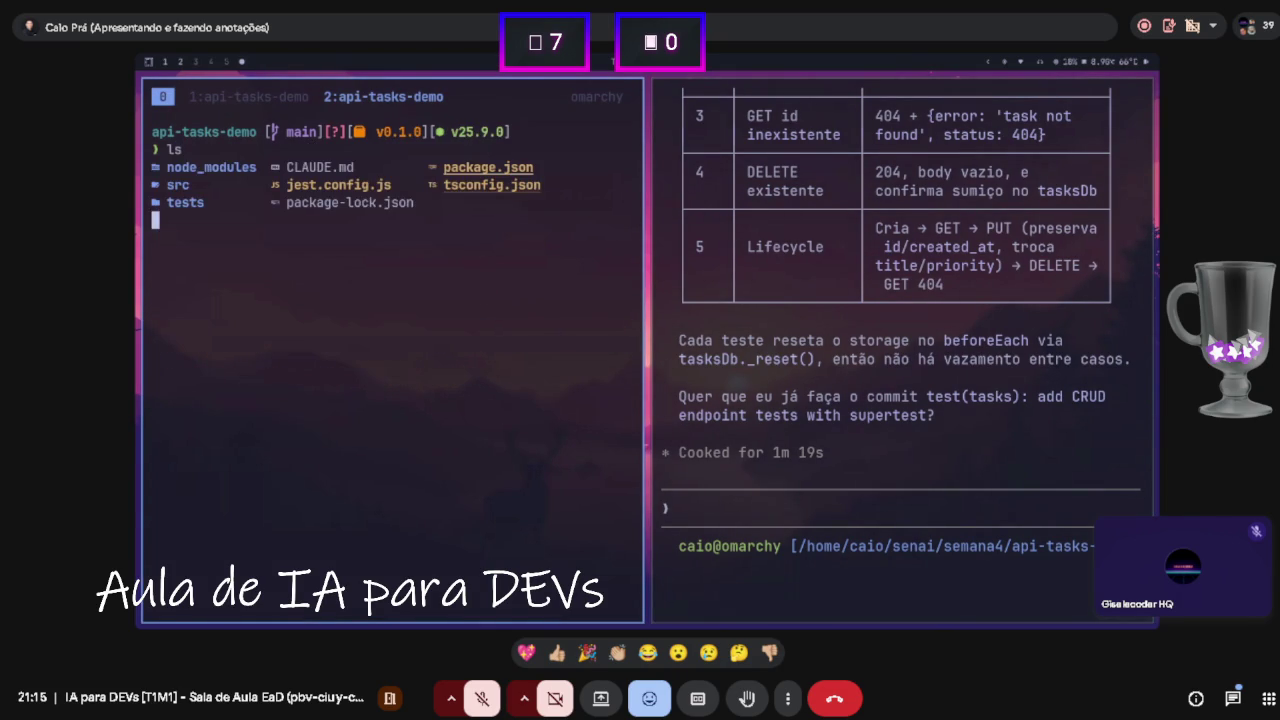
pyautogui.write('ls -a')
pyautogui.press('Return')
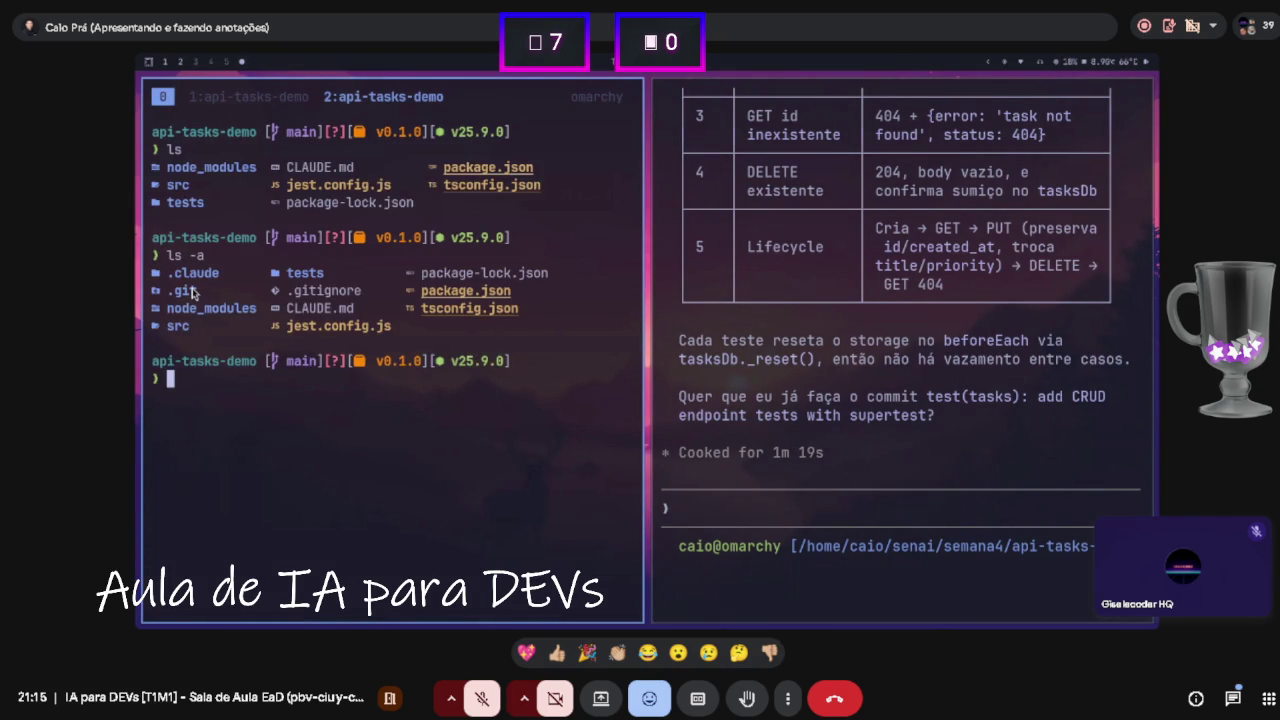
pyautogui.write('cd .cl')
pyautogui.press('Tab')
pyautogui.press('Return')
pyautogui.write('ls')
pyautogui.press('Return')
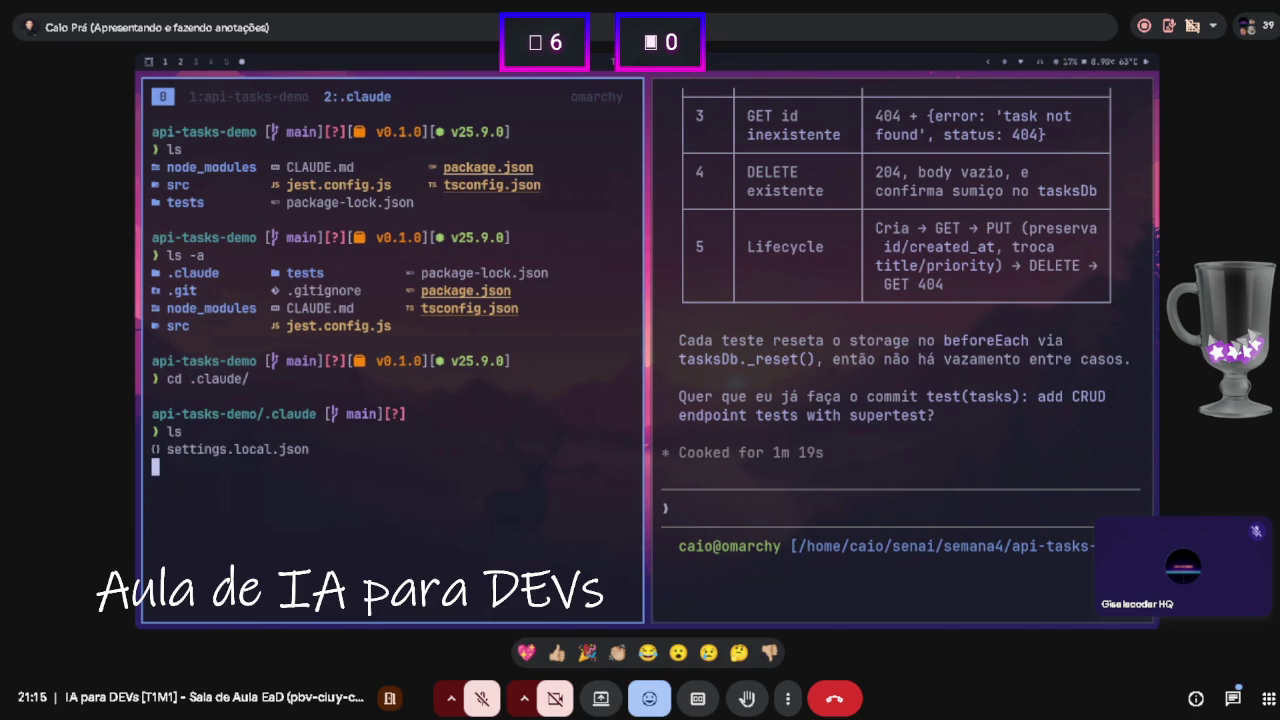
# - Clear the screen and print the settings.local.json permission file
pyautogui.press('Return')
pyautogui.hotkey('ctrl', 'l')
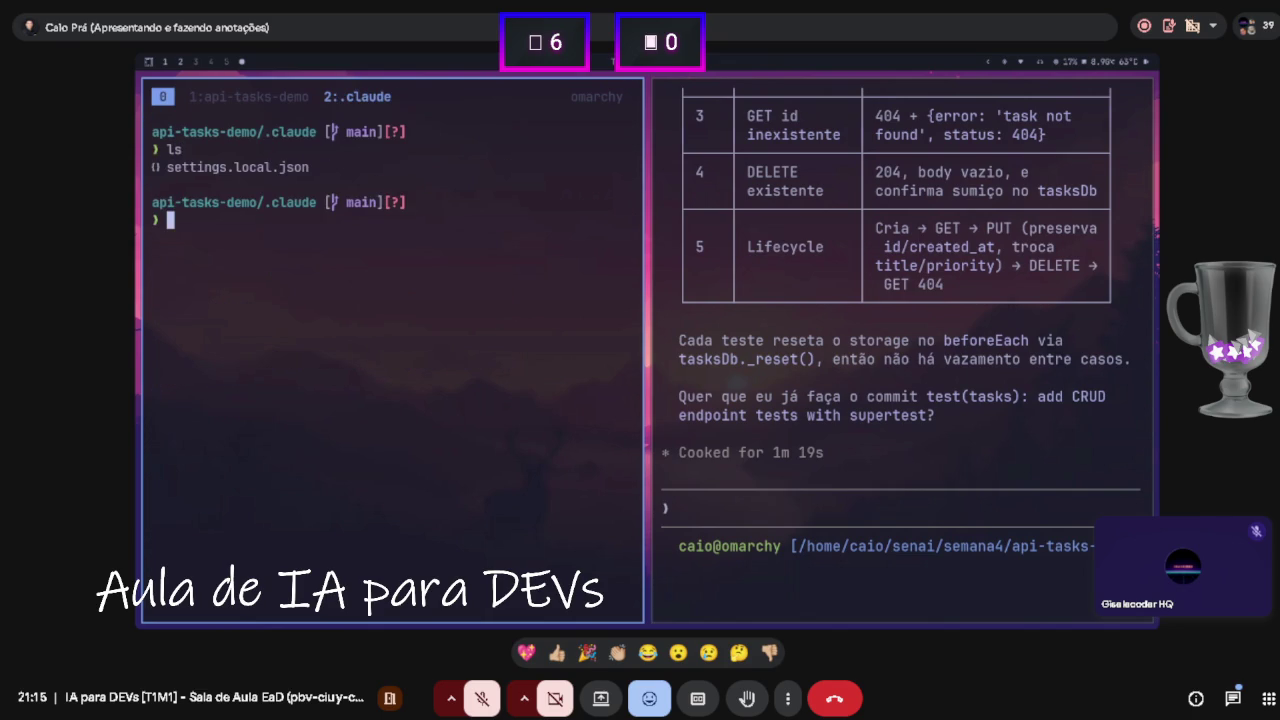
pyautogui.write('cat s')
pyautogui.press('Tab')
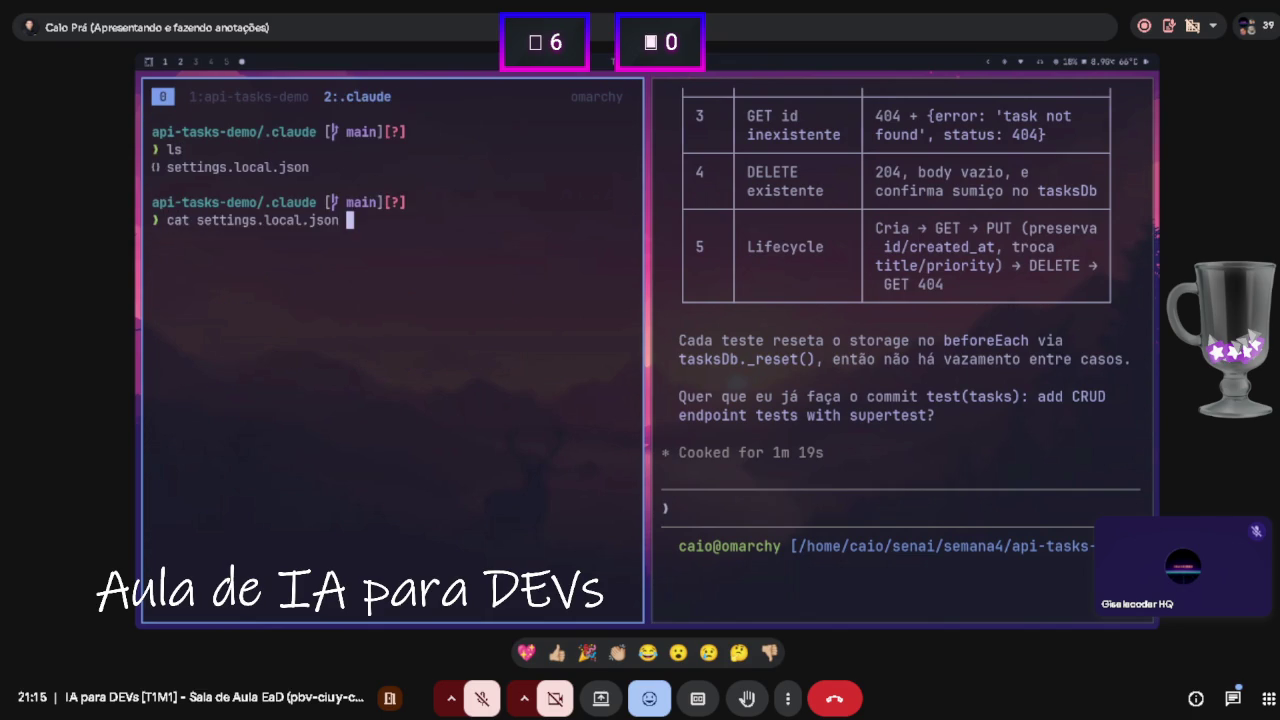
pyautogui.press('Return')
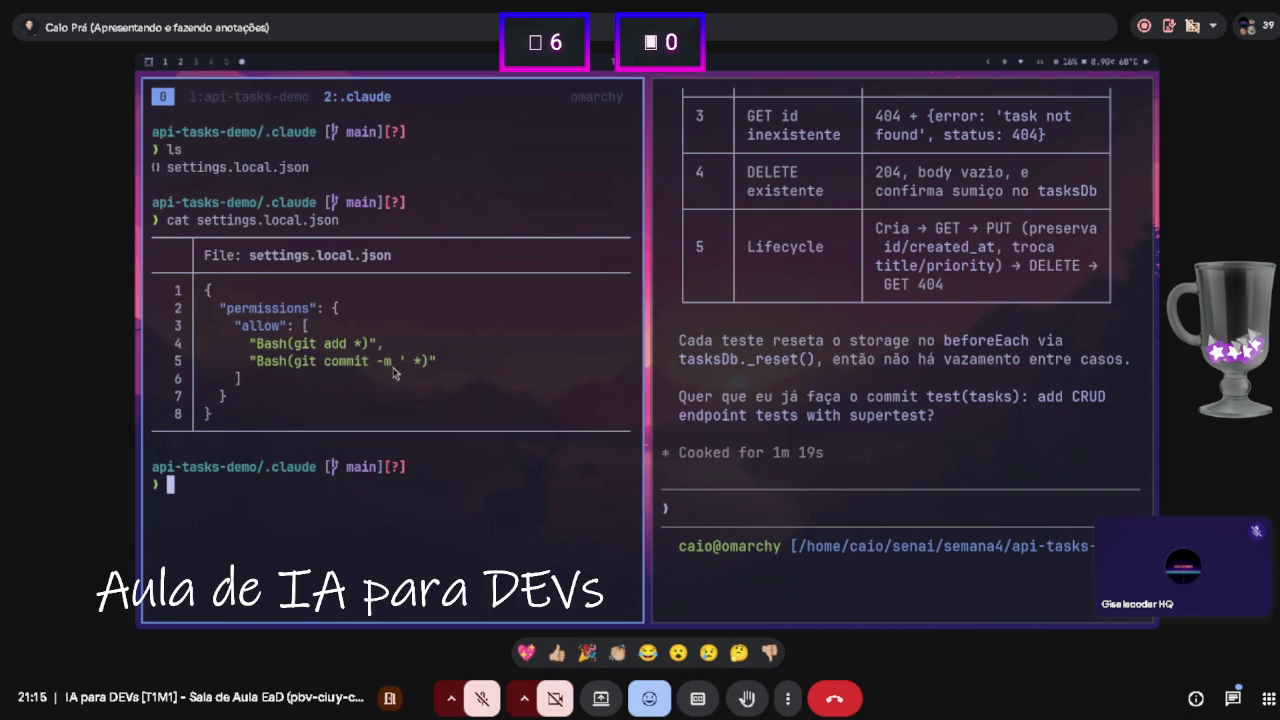
# - Create a commands folder and an empty commands/ship.md file inside .claude
pyautogui.write('clear')
pyautogui.press('Return')
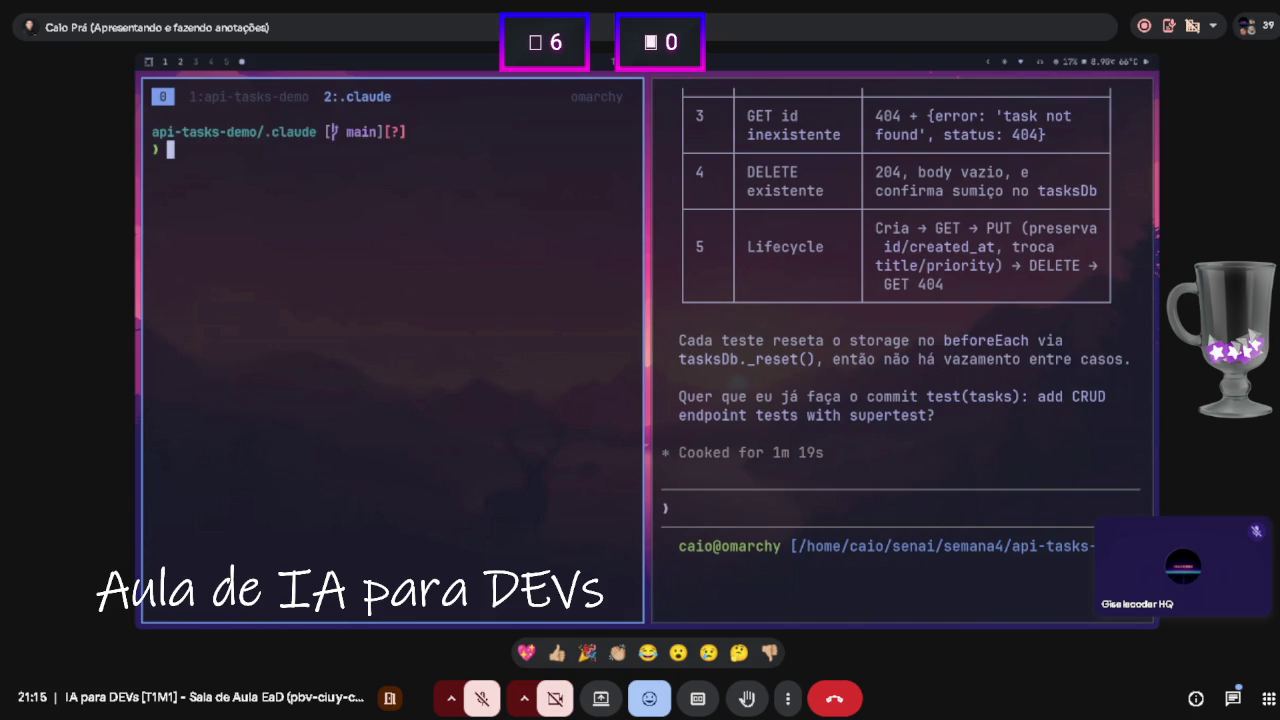
pyautogui.write('mkdir commands')
pyautogui.press('Return')
pyautogui.write('cd')
pyautogui.press('BackSpace')
pyautogui.press('BackSpace')
pyautogui.write('touch com')
pyautogui.write('ship')
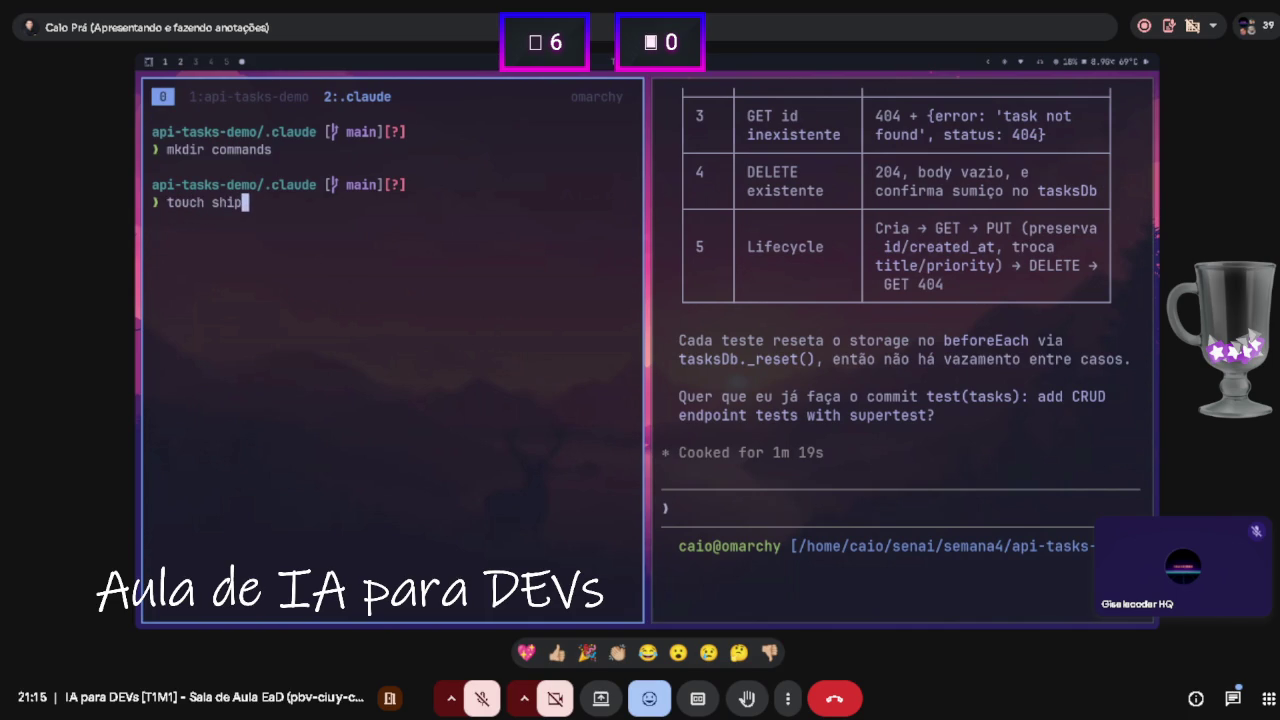
pyautogui.write('.md')
pyautogui.hotkey('ctrl', 'Left')
pyautogui.hotkey('ctrl', 'Left')
pyautogui.write('commands/')
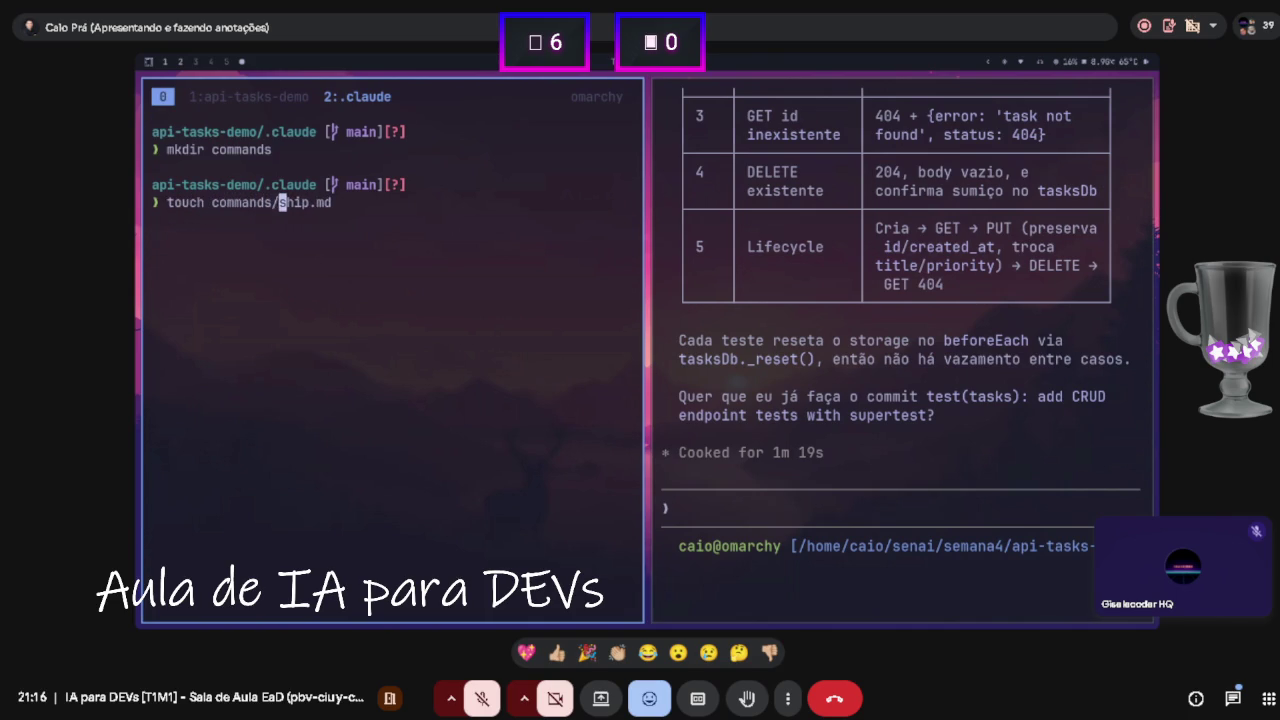
pyautogui.press('Return')
# - Confirm ship.md exists by listing .claude and the commands folder
pyautogui.write('ls')
pyautogui.press('Return')
pyautogui.write('ls com')
pyautogui.press('Tab')
pyautogui.press('Return')
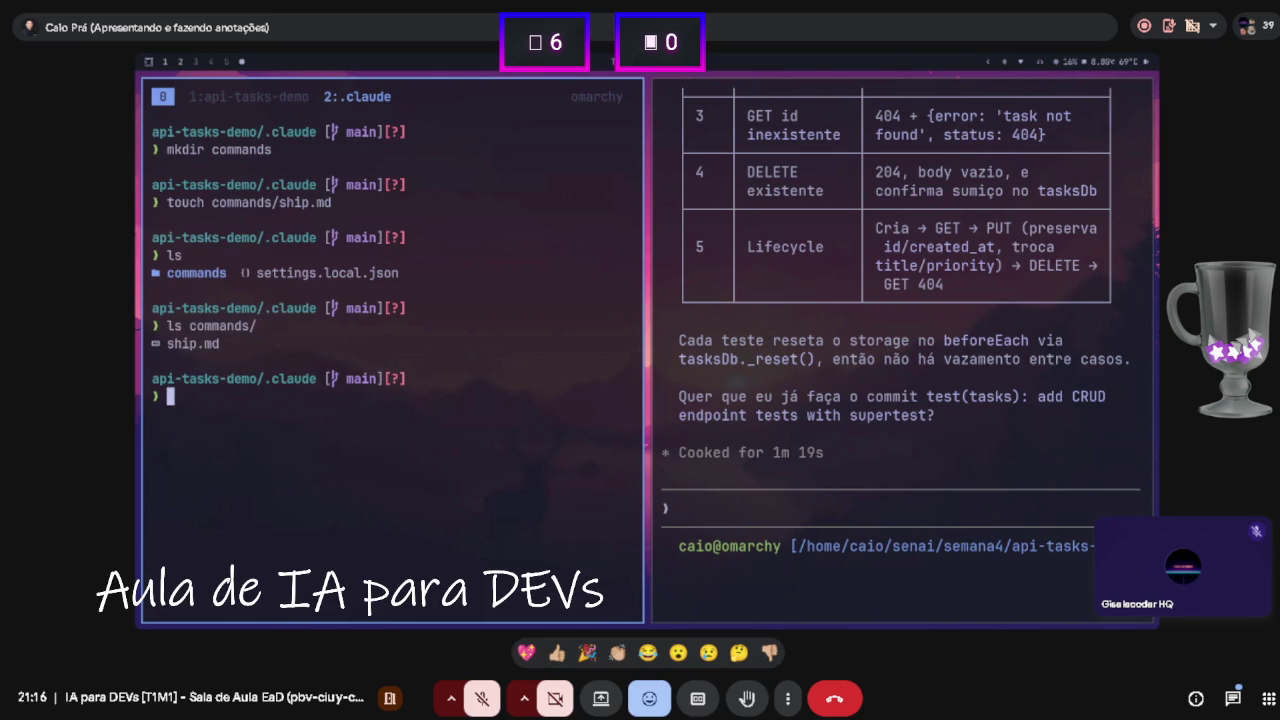
pyautogui.click(900, 412)
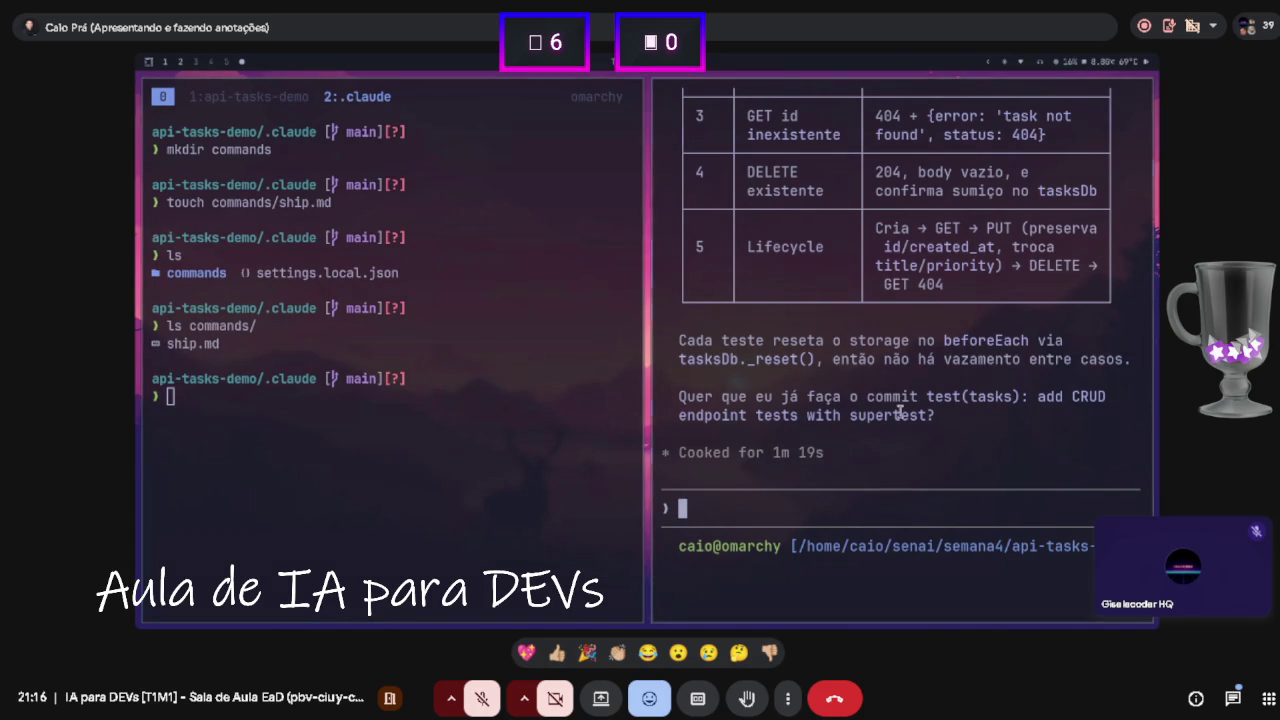
pyautogui.click(537, 372)
pyautogui.write('nv')
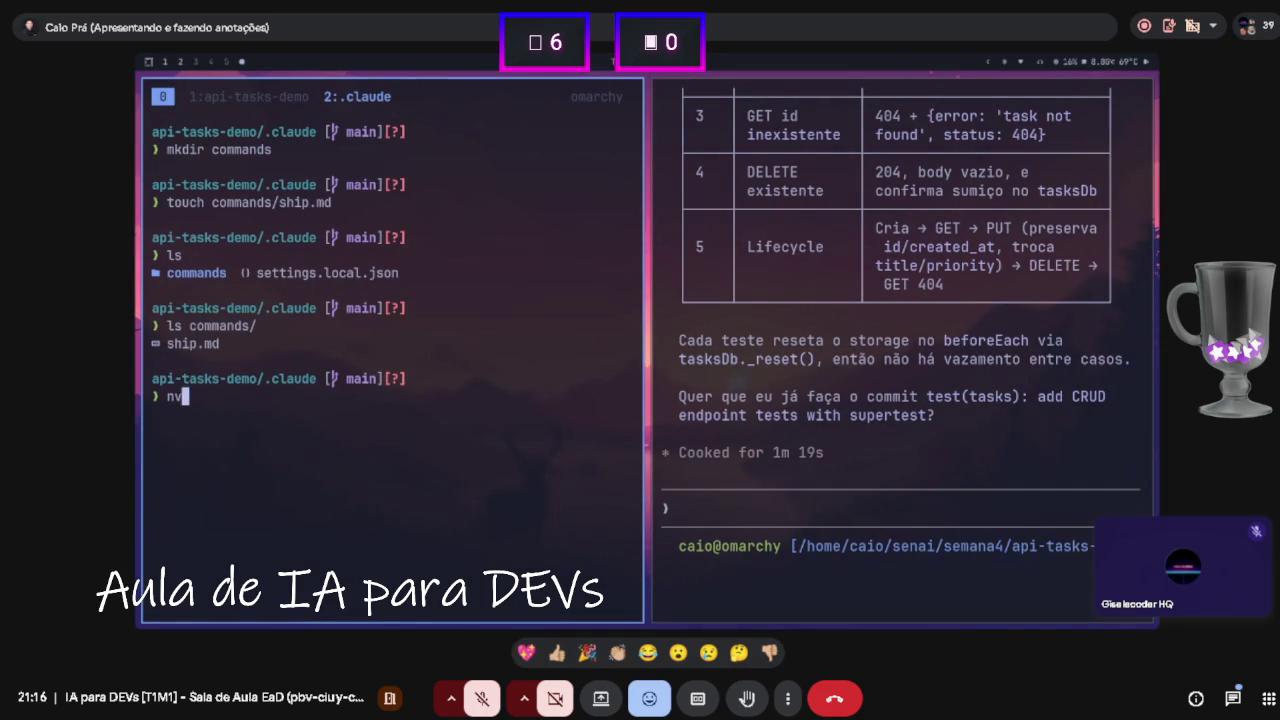
pyautogui.write('im com')
# - Open commands/ship.md in Neovim, paste the six-step /ship instructions, and save it
pyautogui.press('Tab')
pyautogui.write('s')
pyautogui.press('Tab')
pyautogui.press('Return')
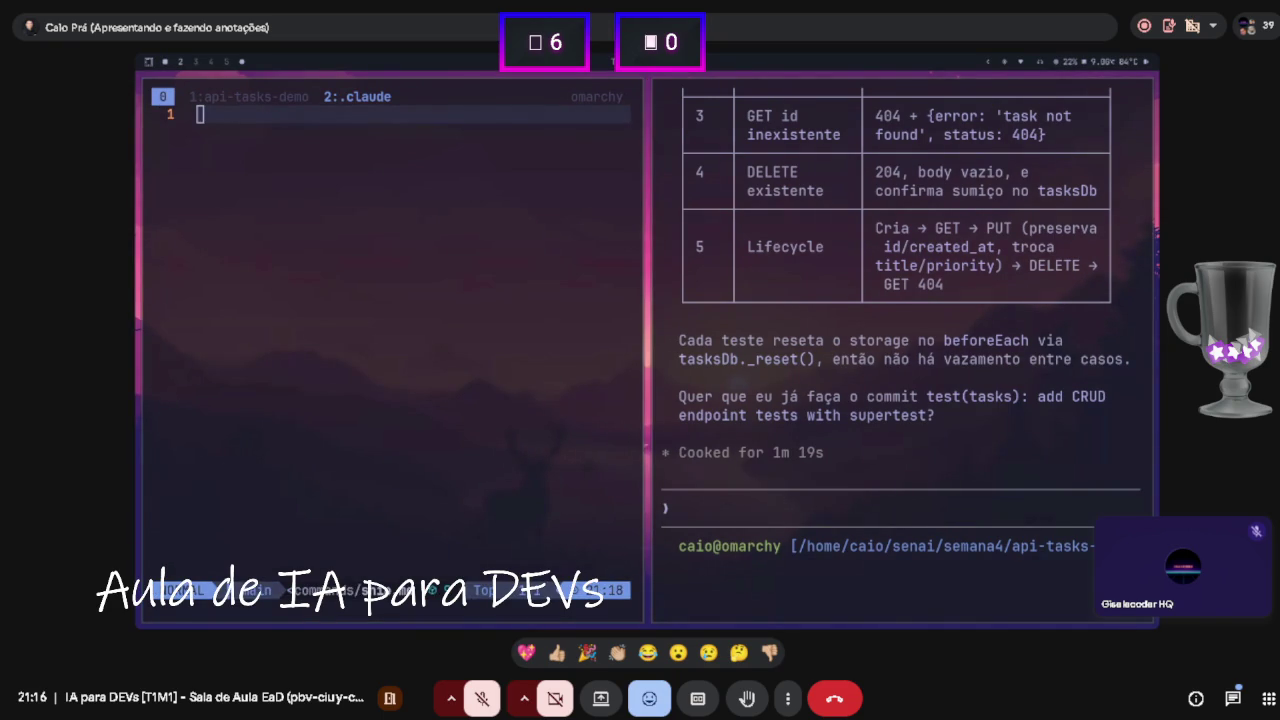
pyautogui.click(467, 214)
pyautogui.write('# /ship: testa, commita e abre PR  Faça nesta ordem: 1. Rode npm test e confirme que todos passam 2. Se passar, rode npm run lint:fix 3. Crie branch feature/<scope-descritivo> a partir do diff 4. Gere commit semântico baseado nos arquivos staged 5. Push da branch 6. Abra PR via gh com descrição baseada no diff')
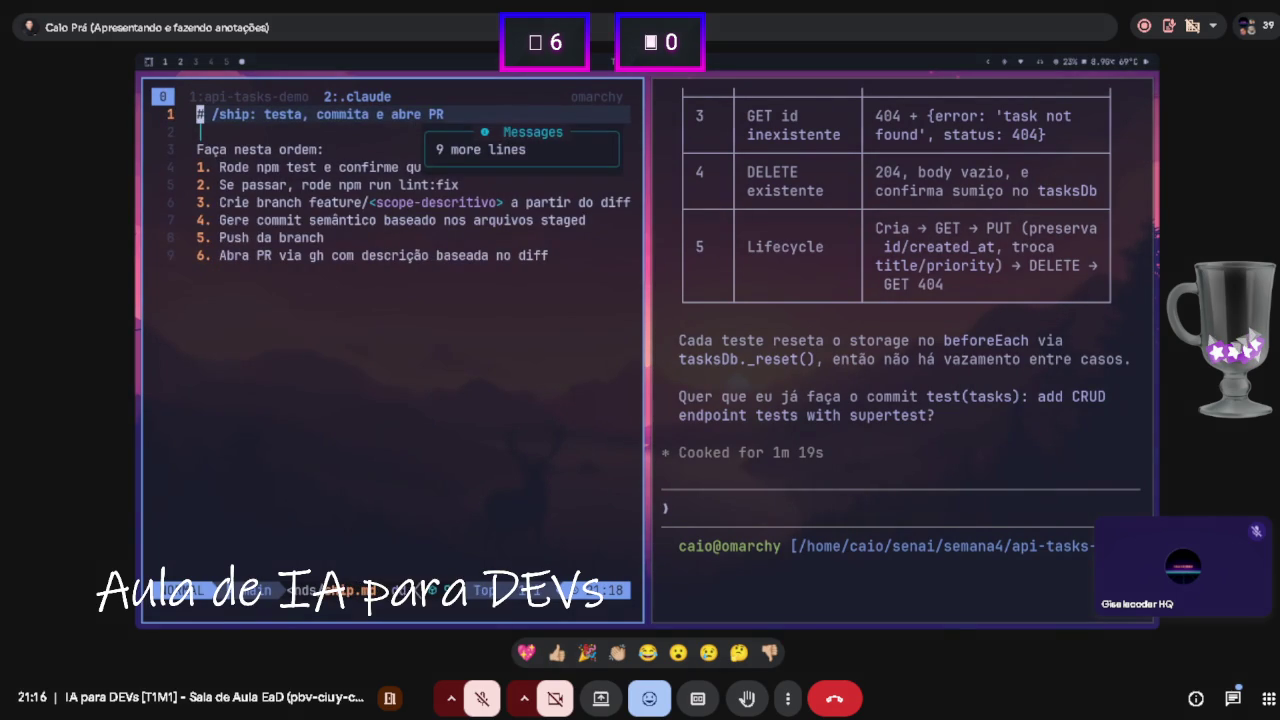
pyautogui.write(':w')
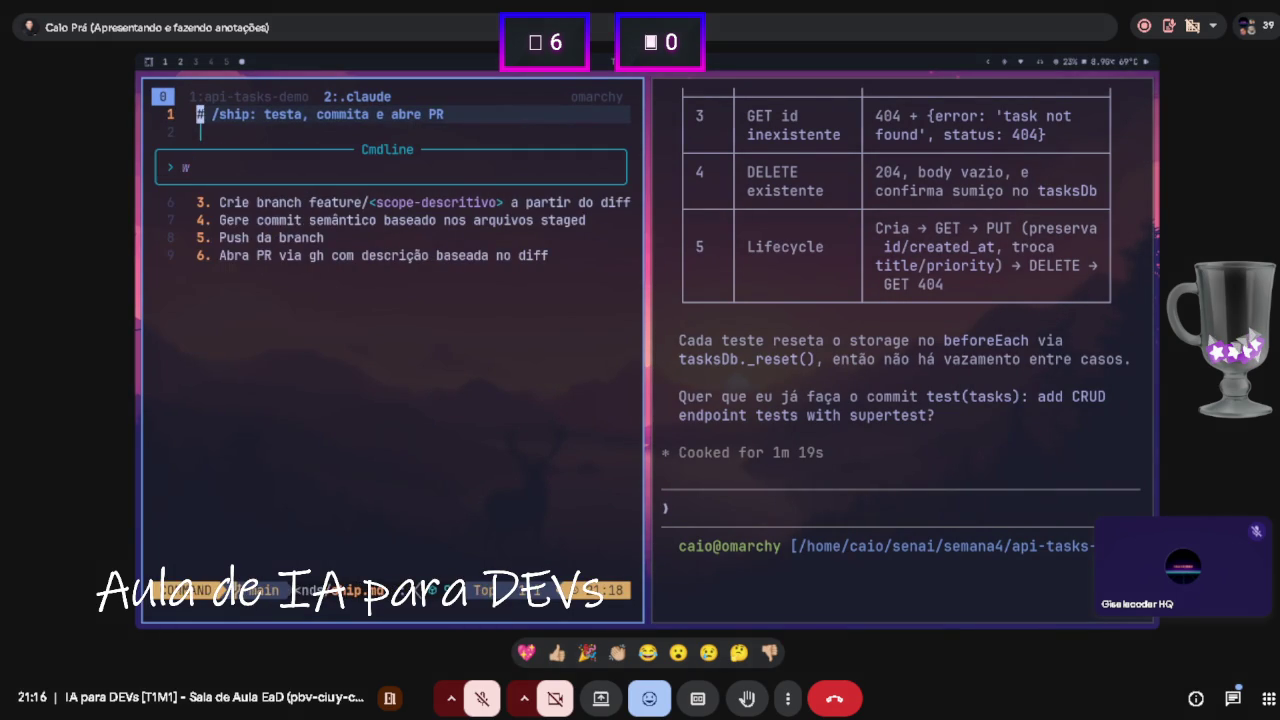
pyautogui.press('Return')
# - Walk through the /ship steps in ship.md, then exit Neovim and clear the shell
pyautogui.press('w')
pyautogui.press('w')
pyautogui.press('0')
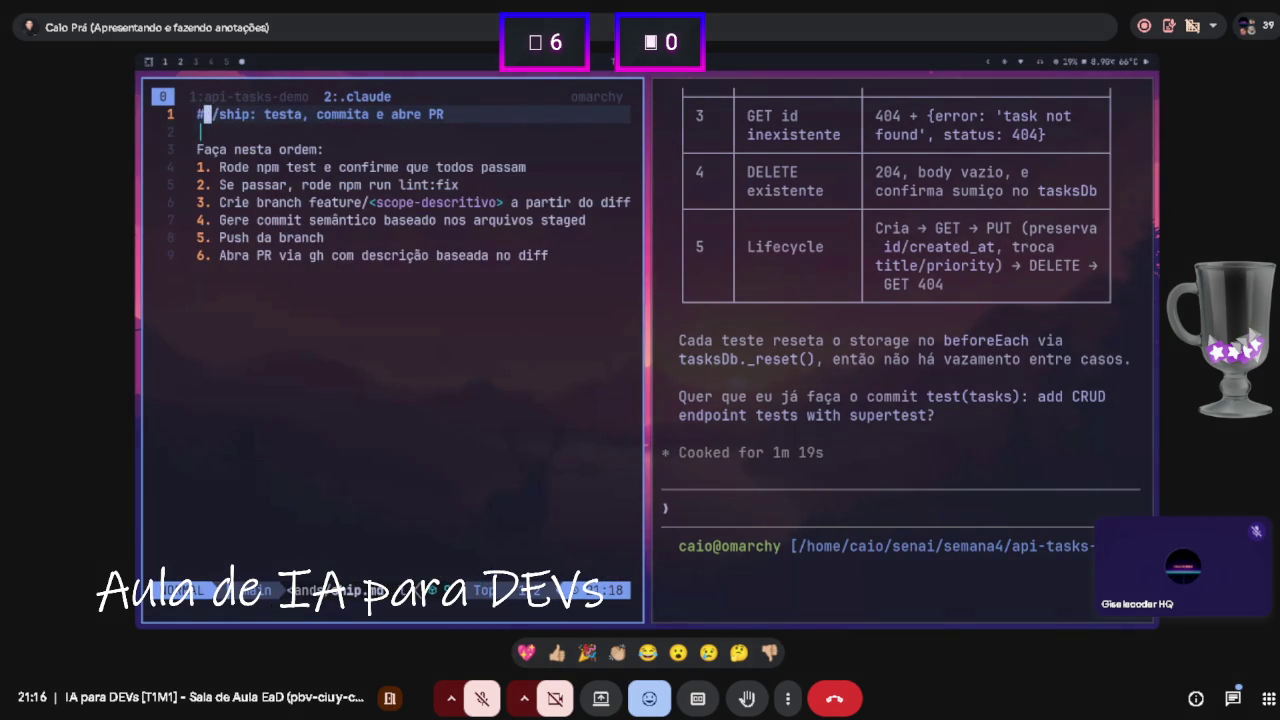
pyautogui.press('l')
pyautogui.press('l')
pyautogui.press('l')
pyautogui.press('l')
pyautogui.press('l')
pyautogui.press('l')
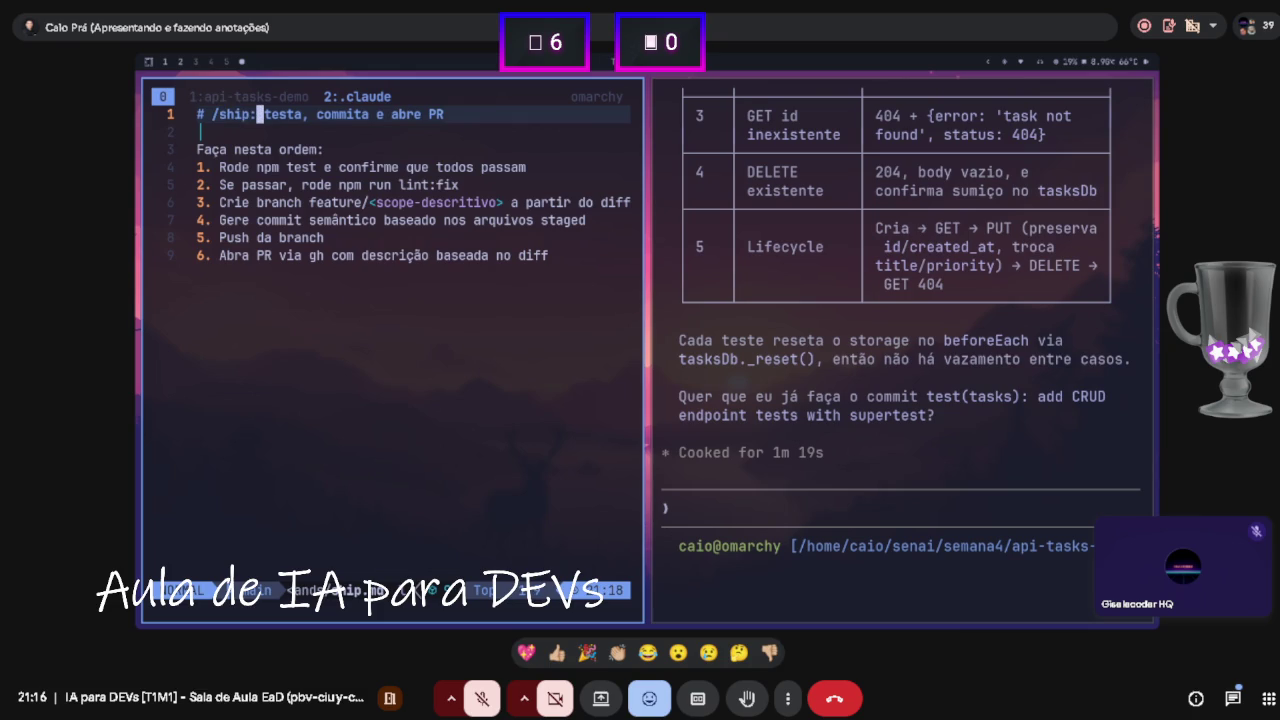
pyautogui.press('j')
pyautogui.press('j')
pyautogui.press('l')
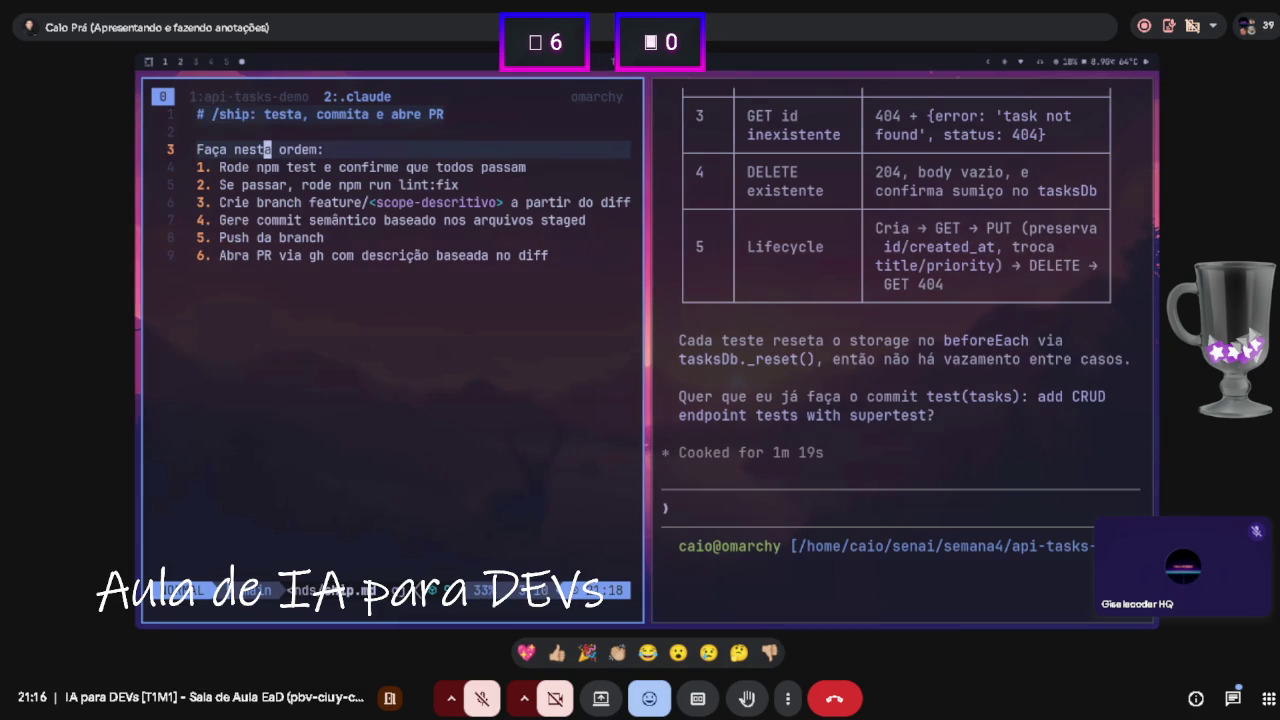
pyautogui.press('j')
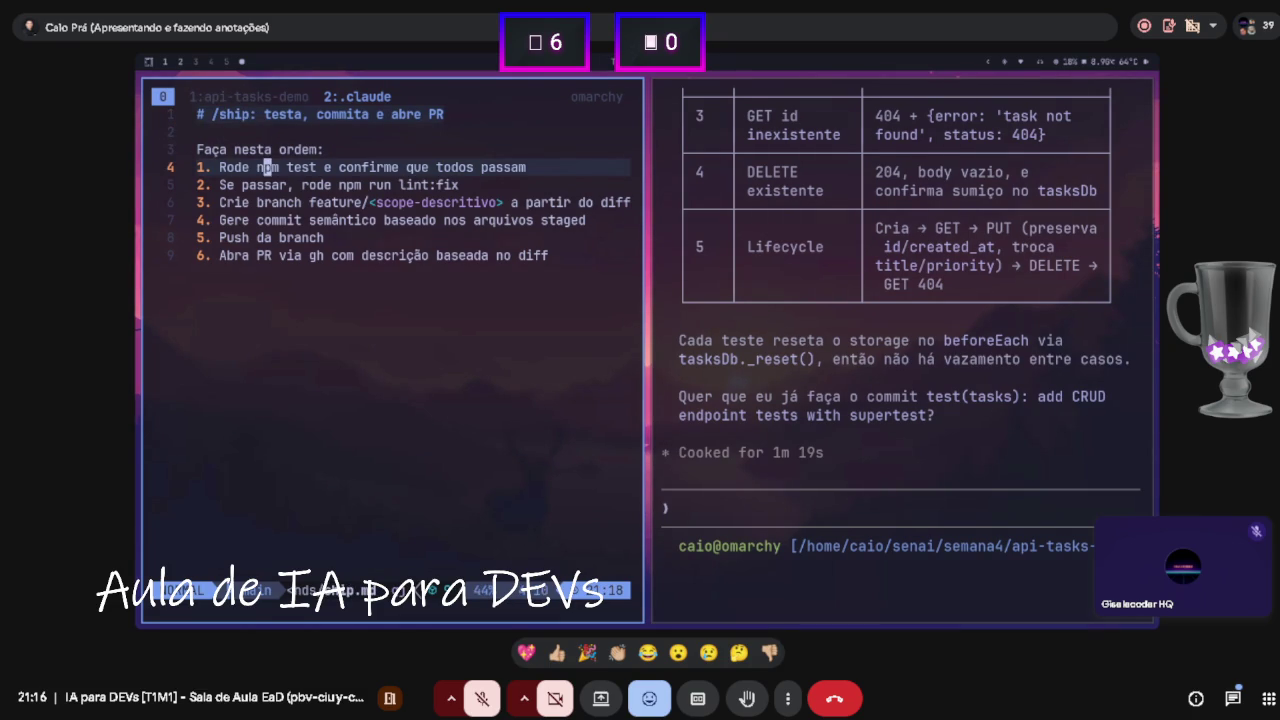
pyautogui.press('0')
pyautogui.press('j')
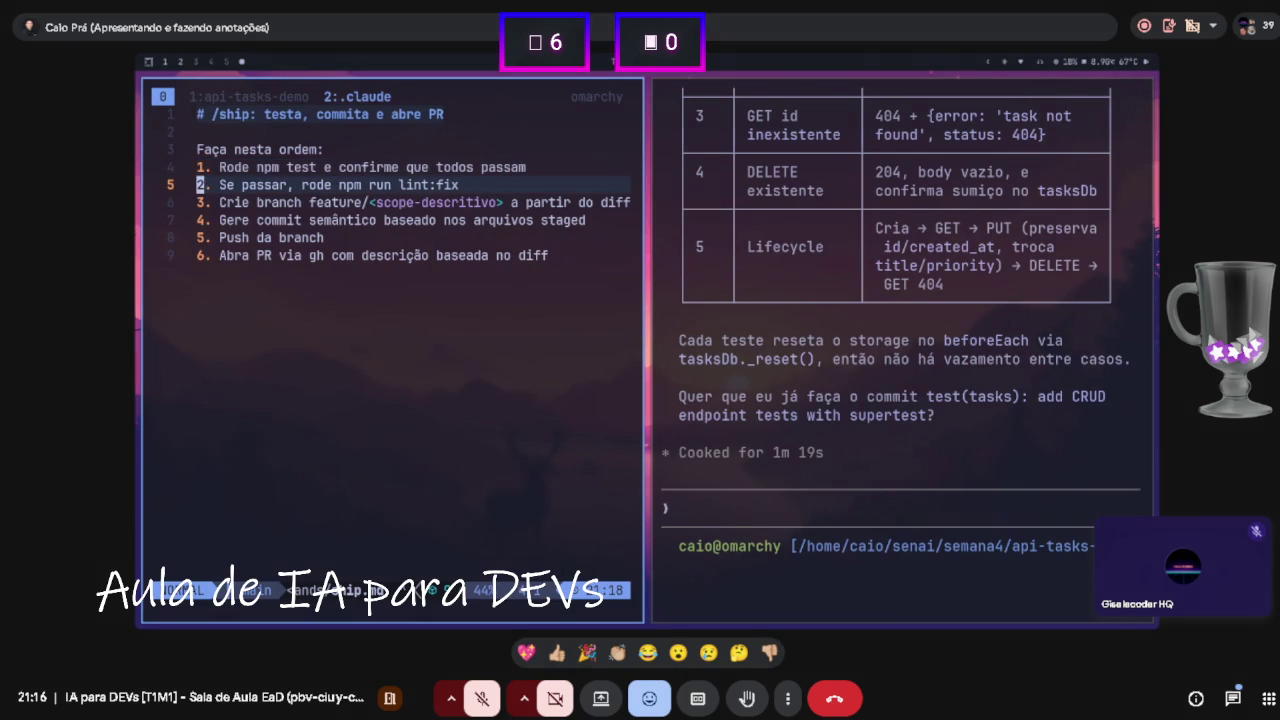
pyautogui.press('j')
pyautogui.press('j')
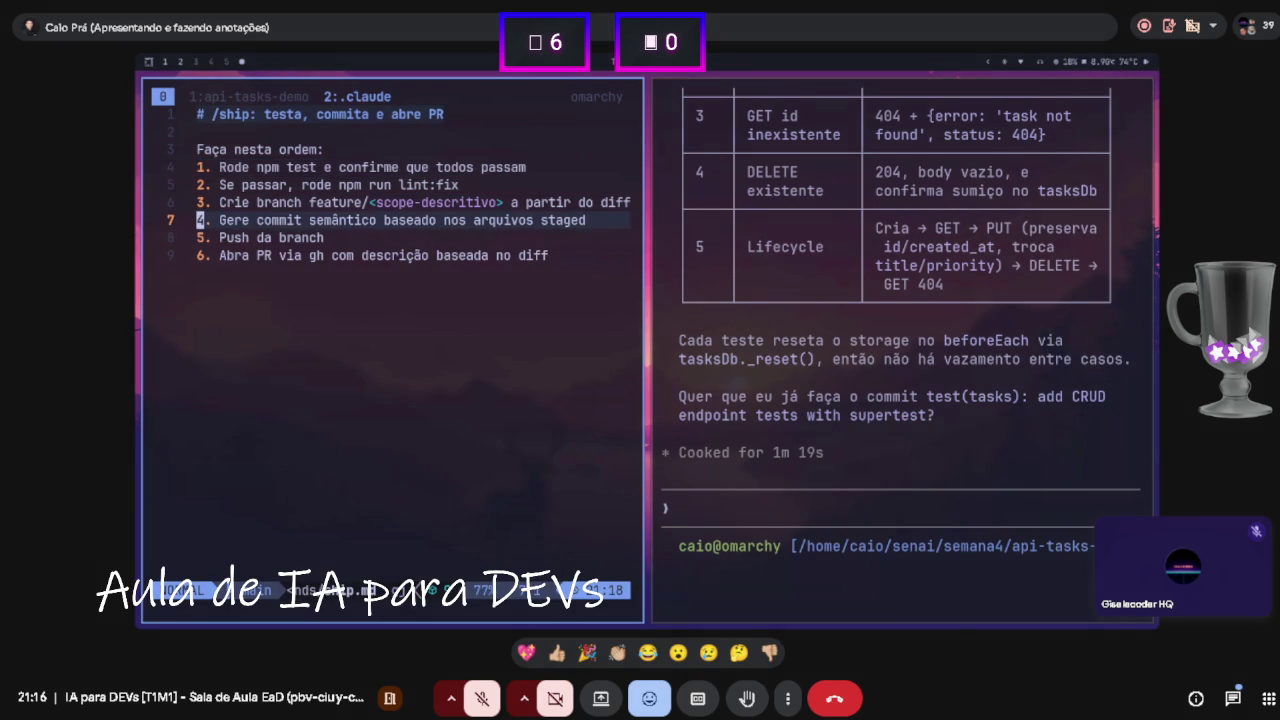
pyautogui.press('j')
pyautogui.write('j')
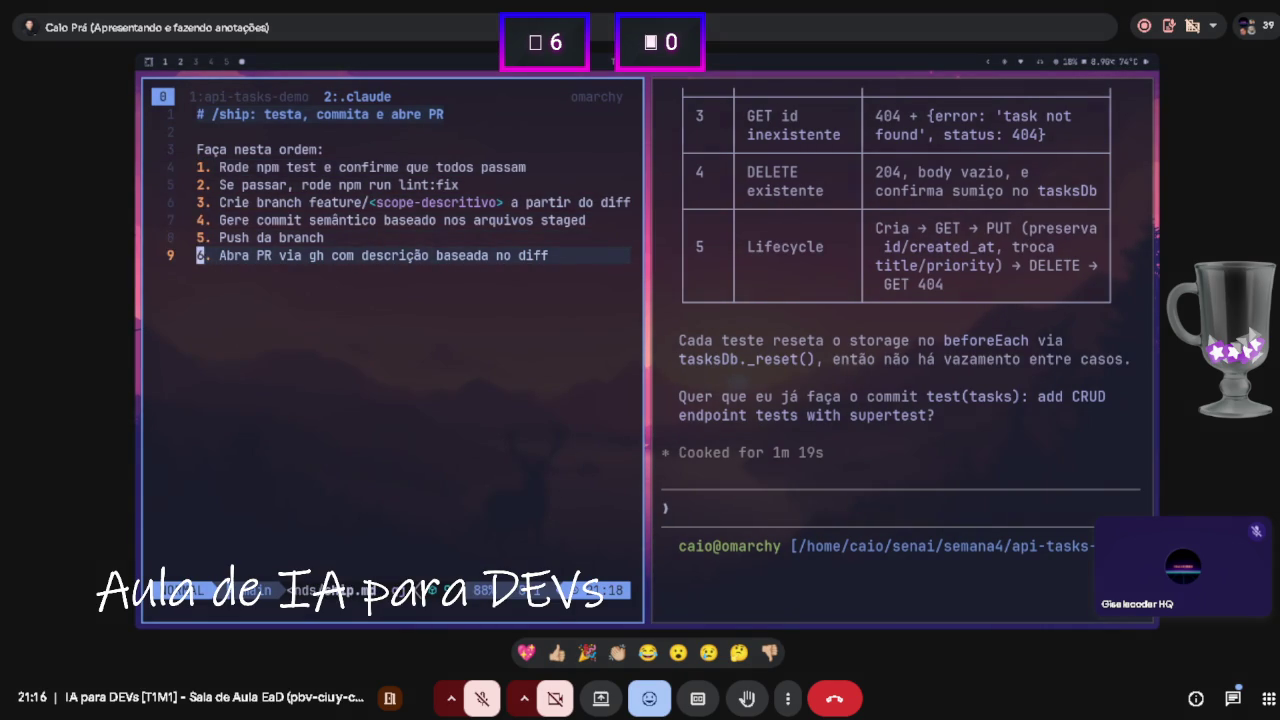
pyautogui.write(':x')
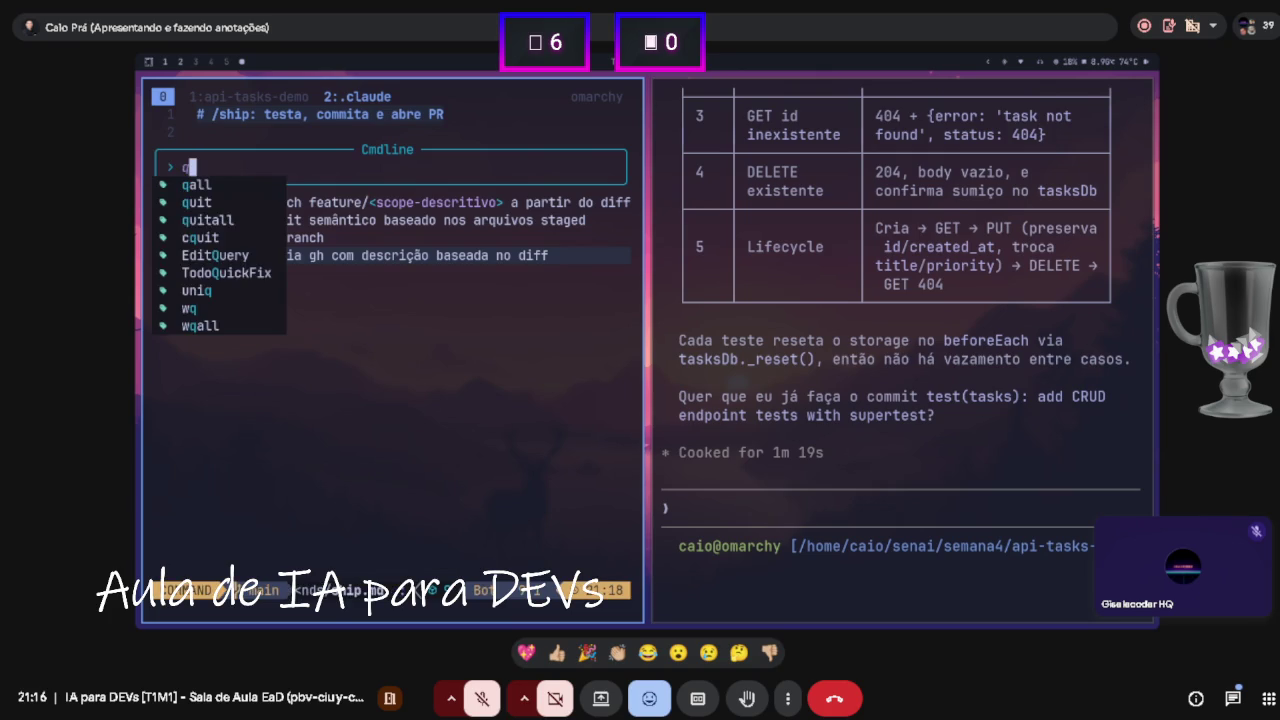
pyautogui.press('Return')
pyautogui.write('clear')
pyautogui.press('Return')
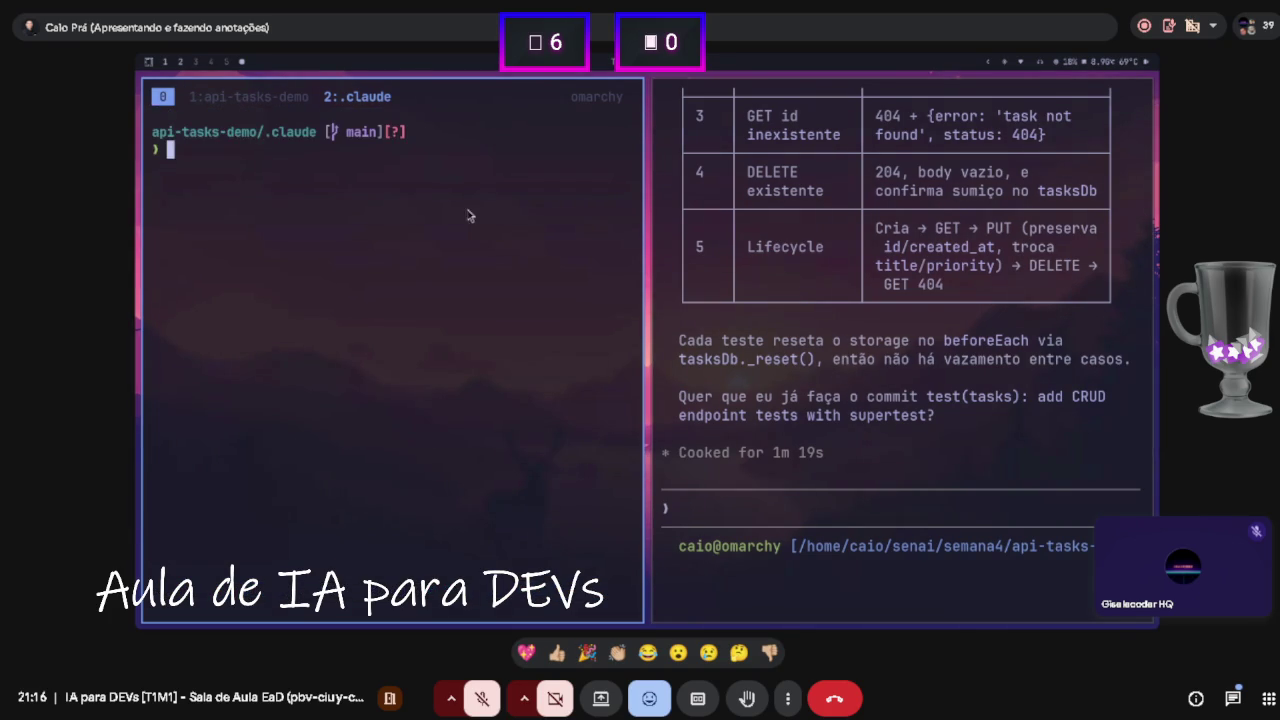
# - Quit Claude Code with Ctrl-C twice and relaunch it with claude
pyautogui.press('super+Right')
pyautogui.write('/stp')
pyautogui.press('BackSpace')
pyautogui.press('BackSpace')
pyautogui.press('BackSpace')
pyautogui.hotkey('ctrl', 'c')
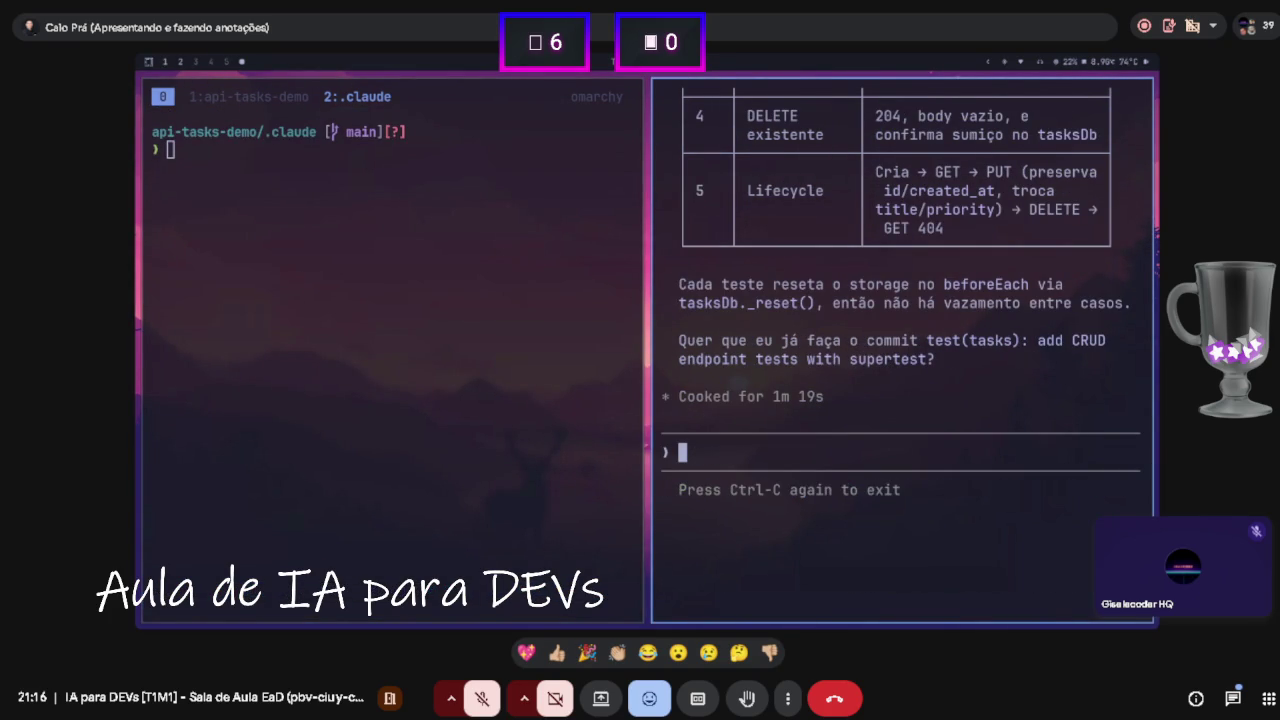
pyautogui.hotkey('ctrl', 'c')
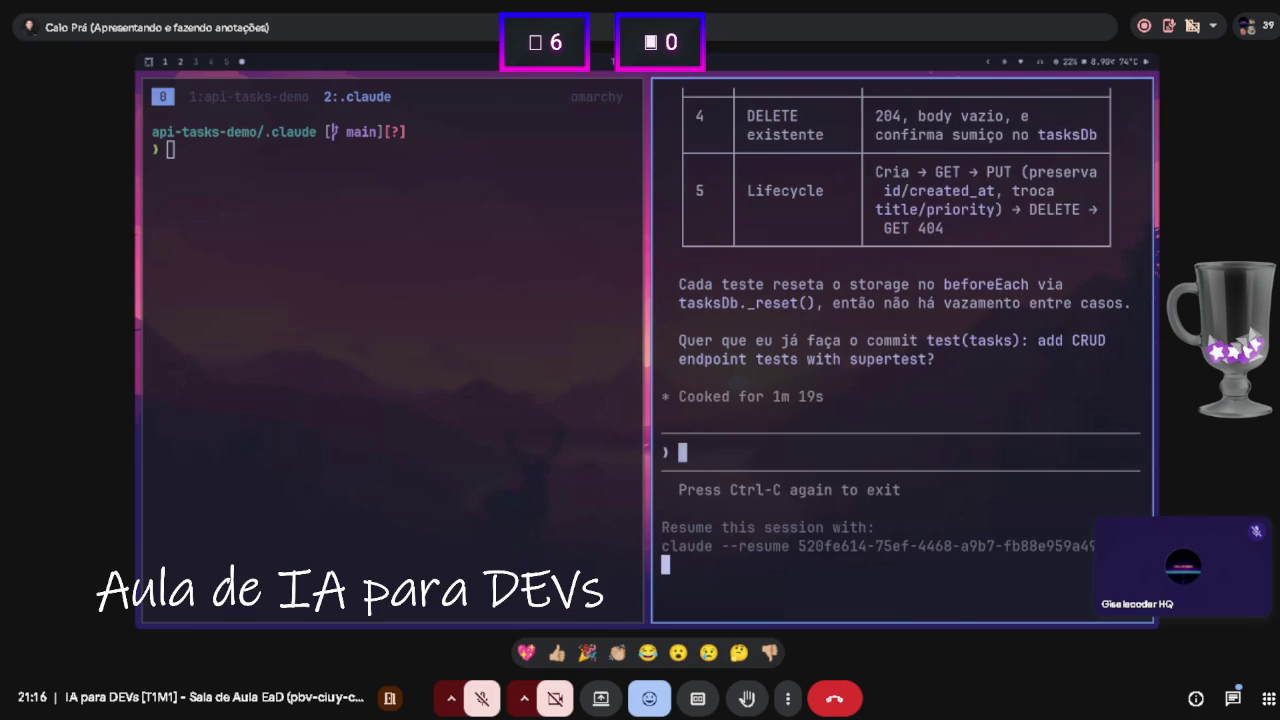
pyautogui.write('claude')
pyautogui.press('Return')
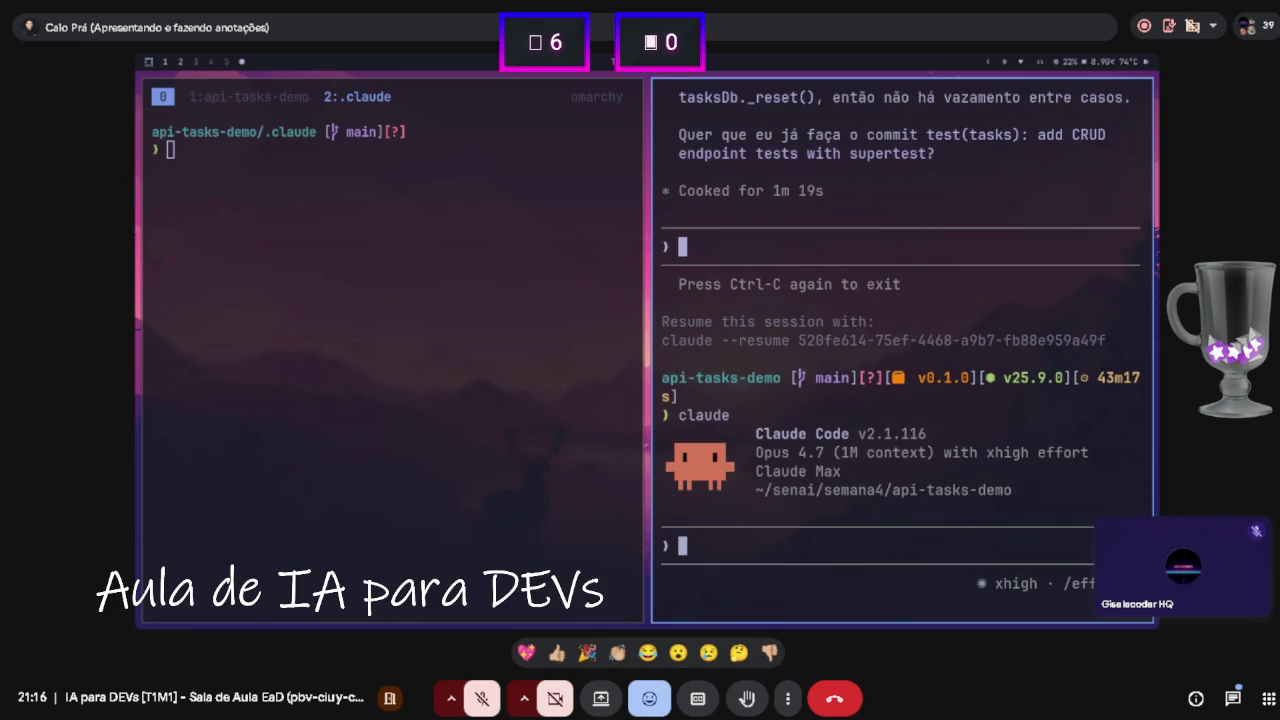
# - Run the /ship command in the fresh Claude Code session
pyautogui.write('/ship')
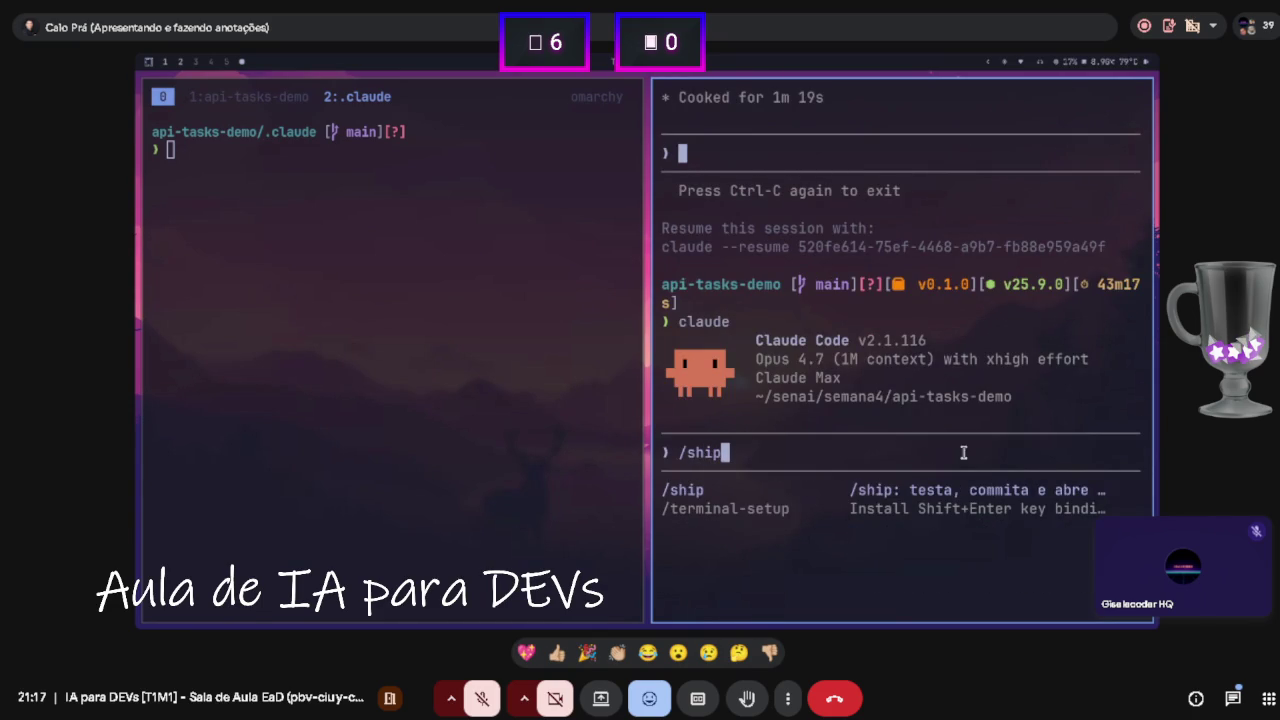
pyautogui.click(447, 234)
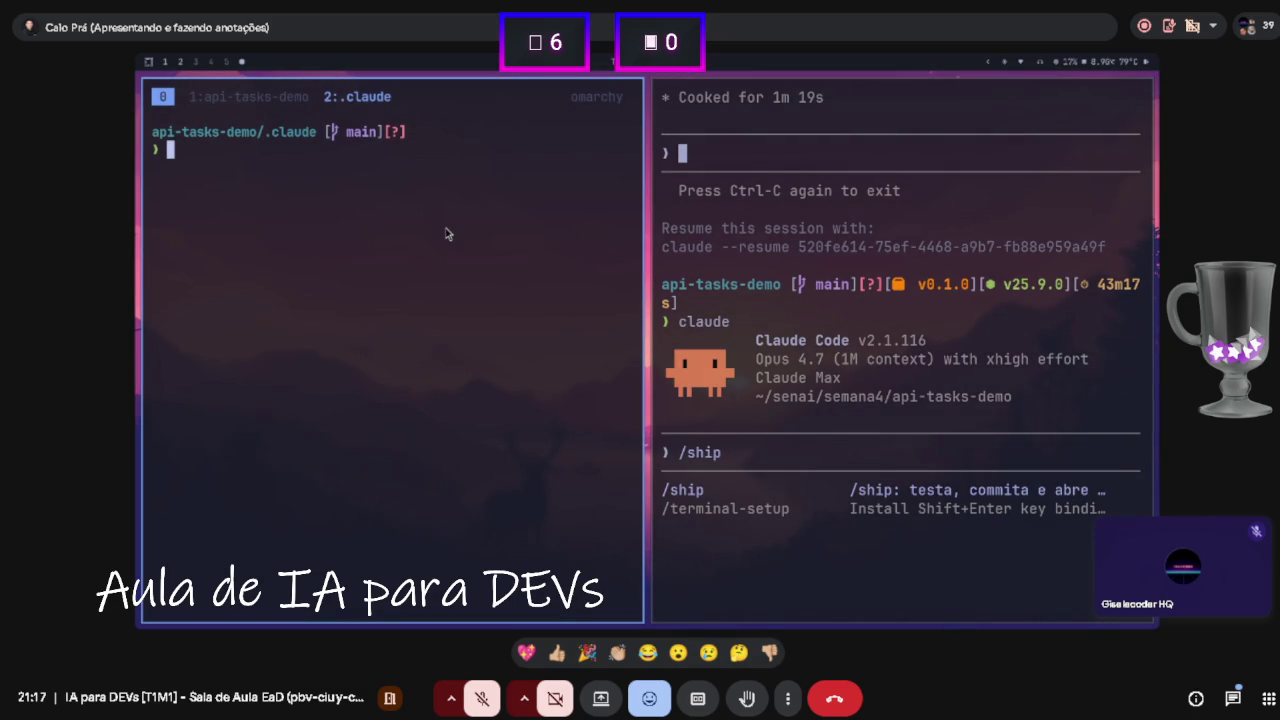
pyautogui.click(720, 330)
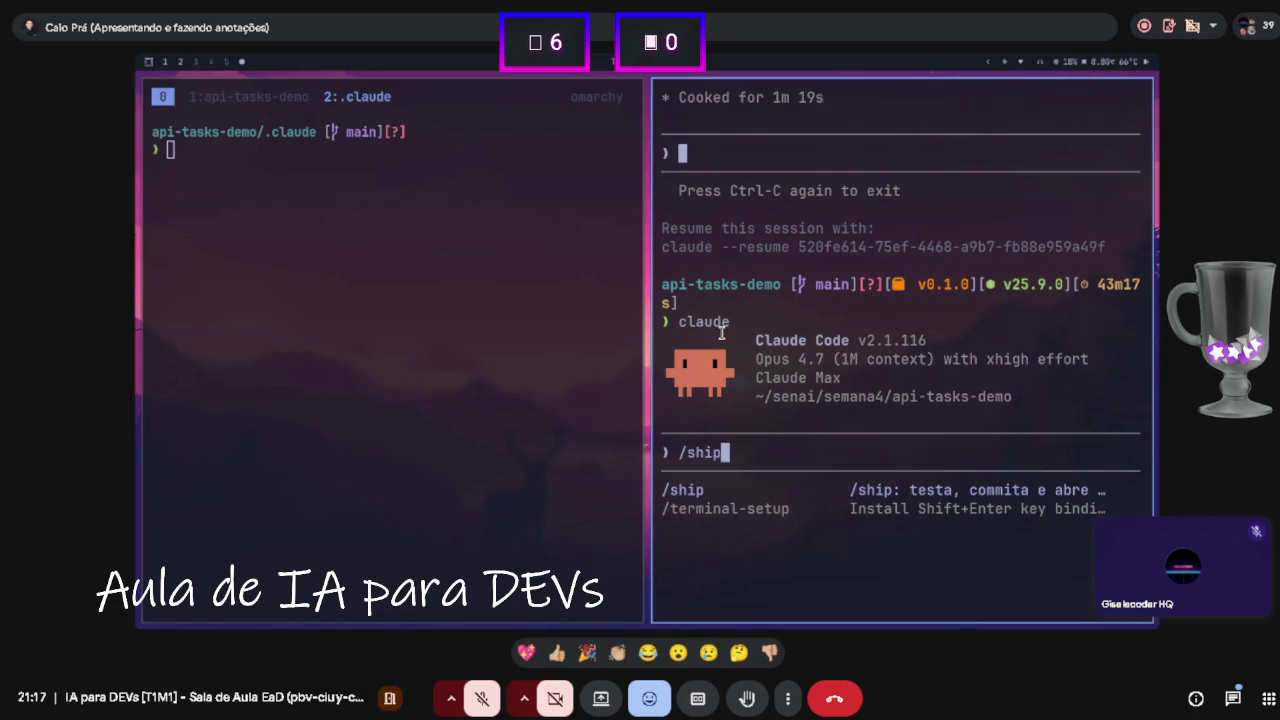
pyautogui.press('Return')
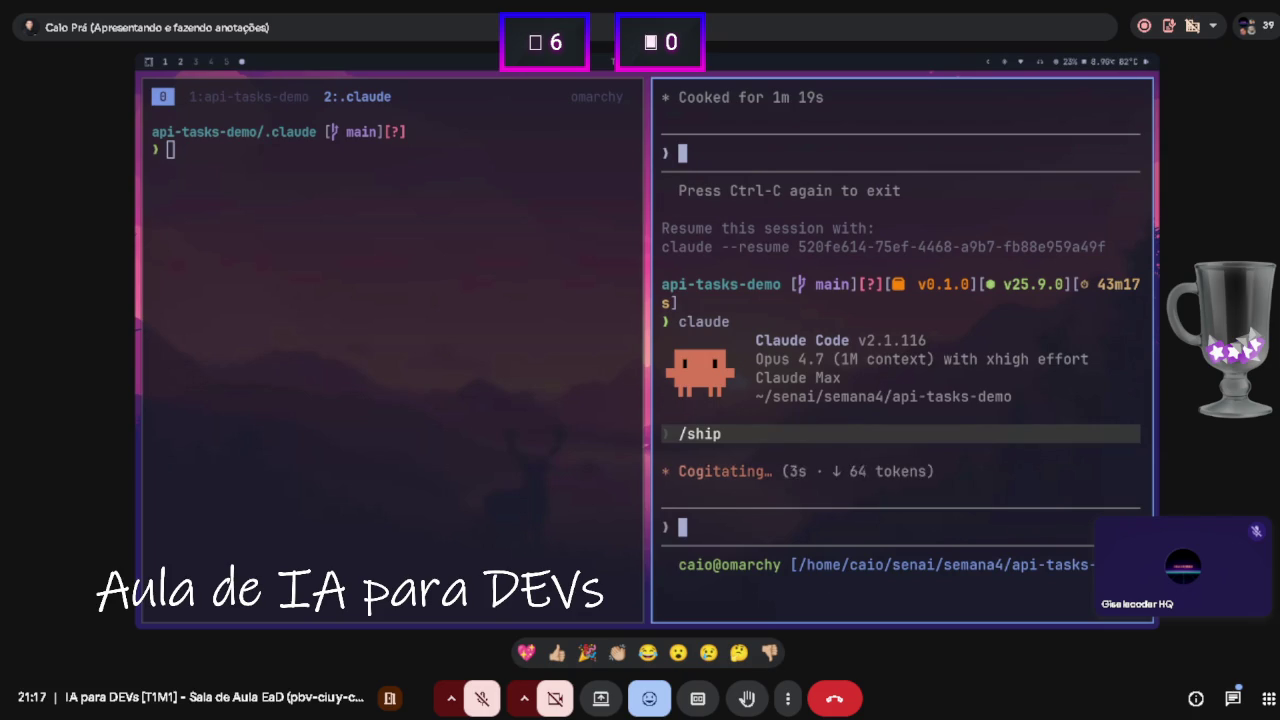
# - Open ship.md from the .claude folder in Neovim in the left pane
pyautogui.write('nvim .')
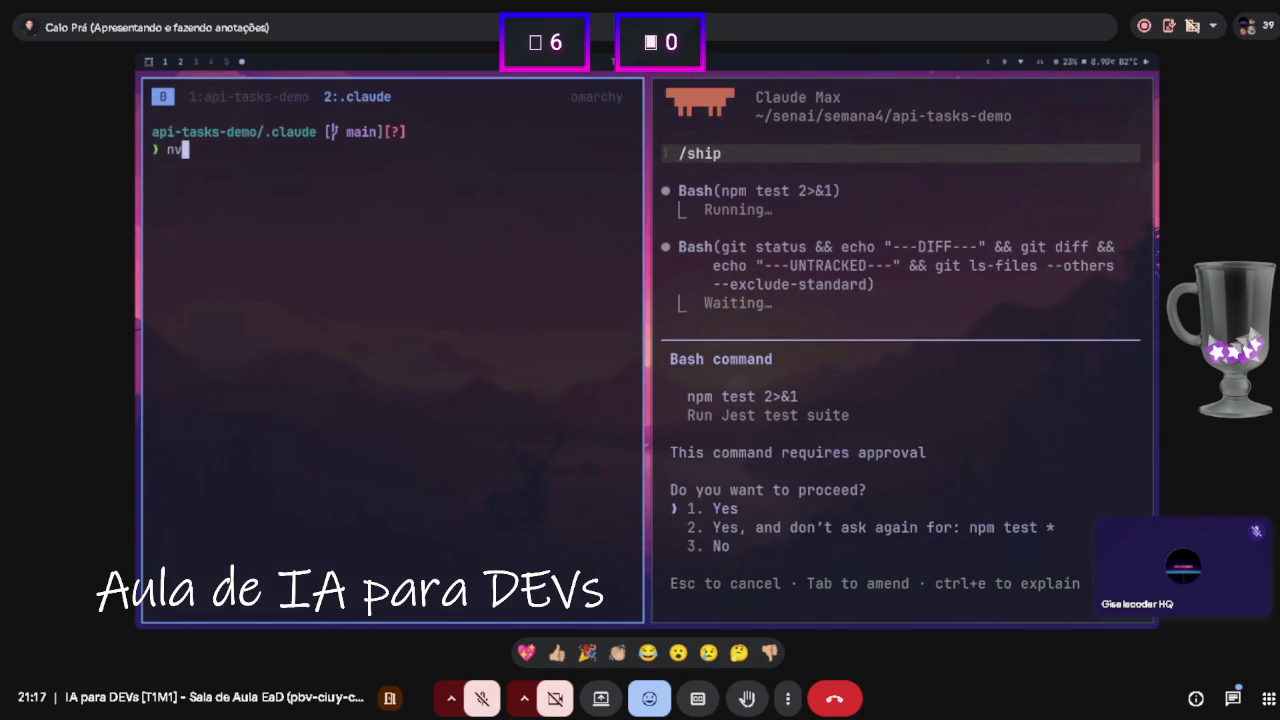
pyautogui.press('Return')
pyautogui.press('Return')
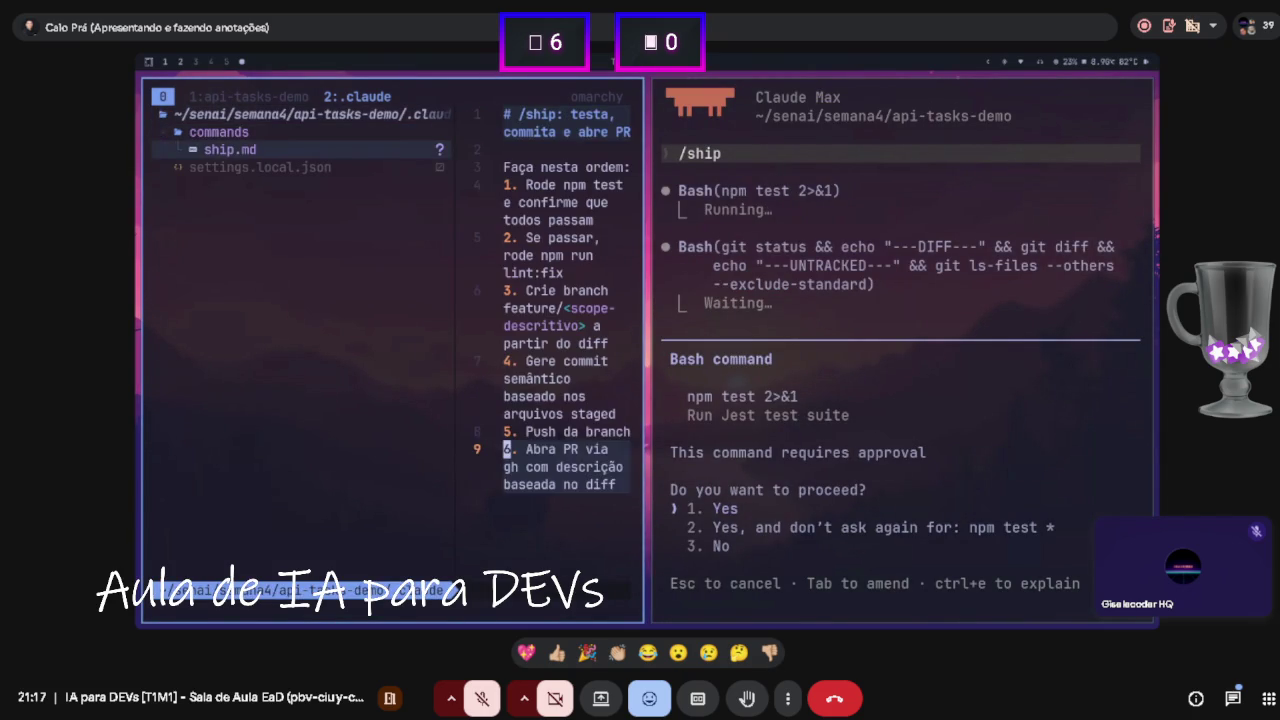
pyautogui.press('space')
pyautogui.press('e')
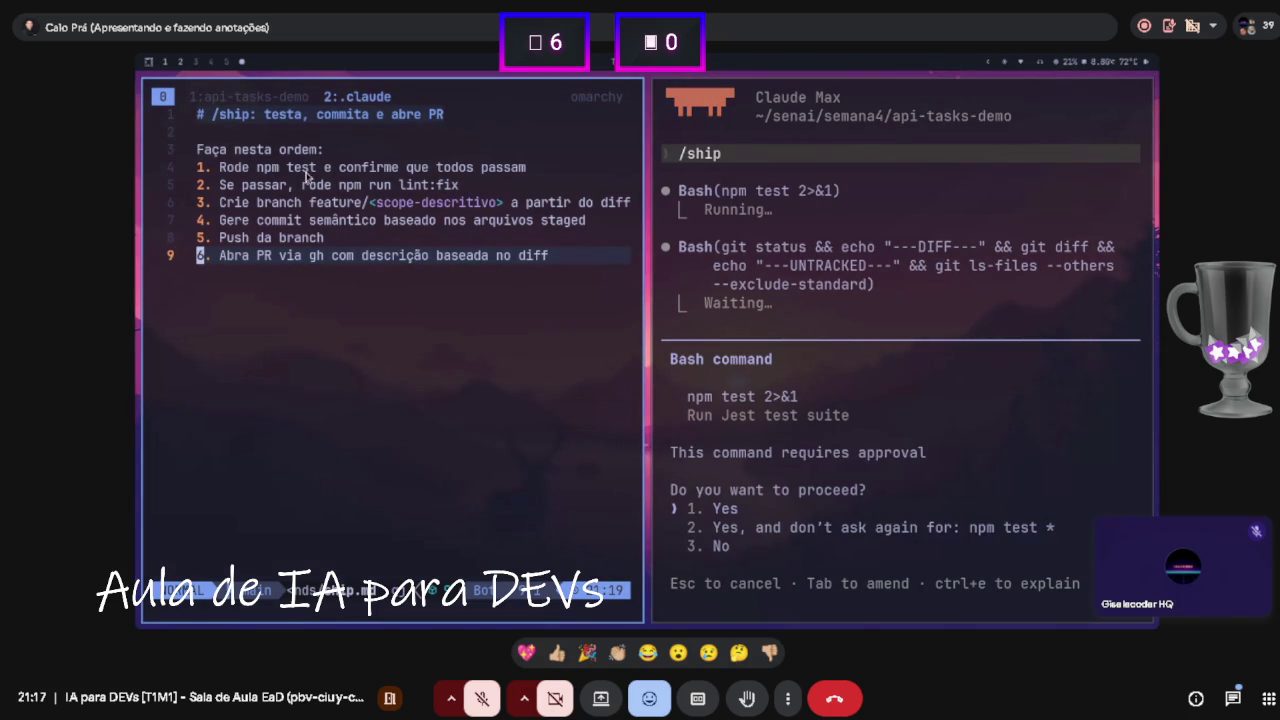
# - Approve npm test so the /ship workflow runs the test suite, which passes
pyautogui.press('Return')
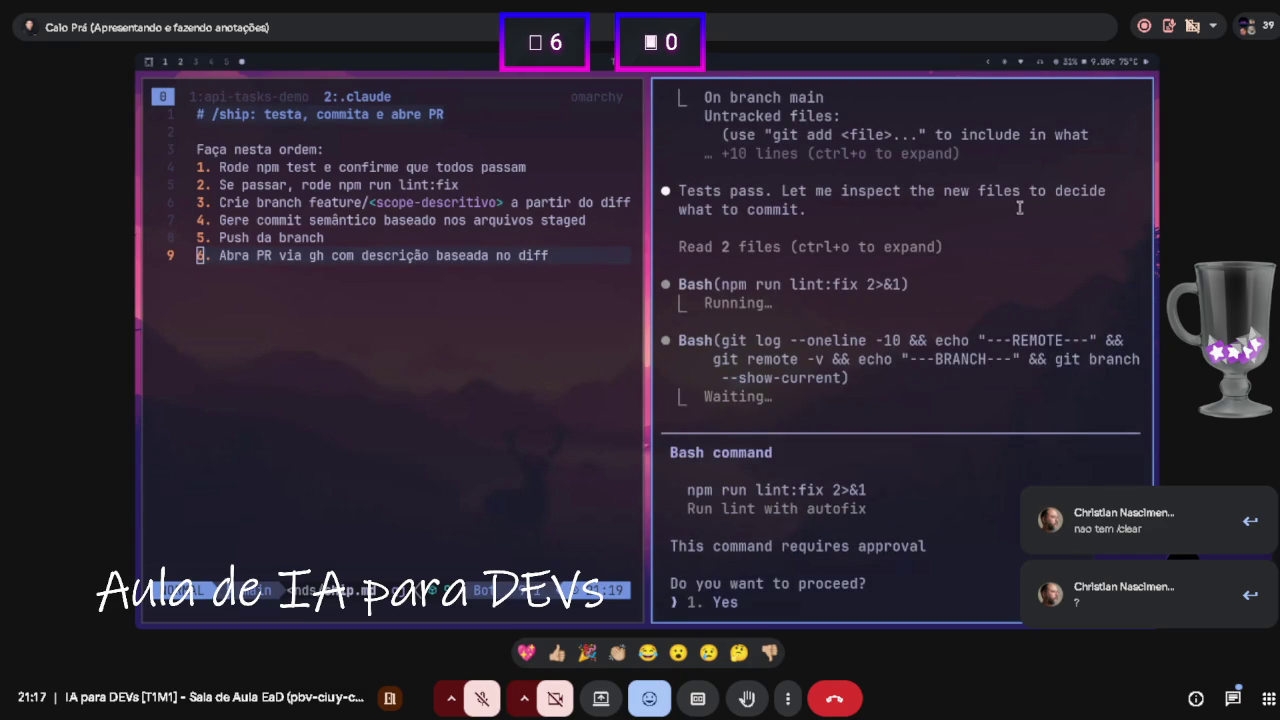
pyautogui.scroll(4, 1046, 212)
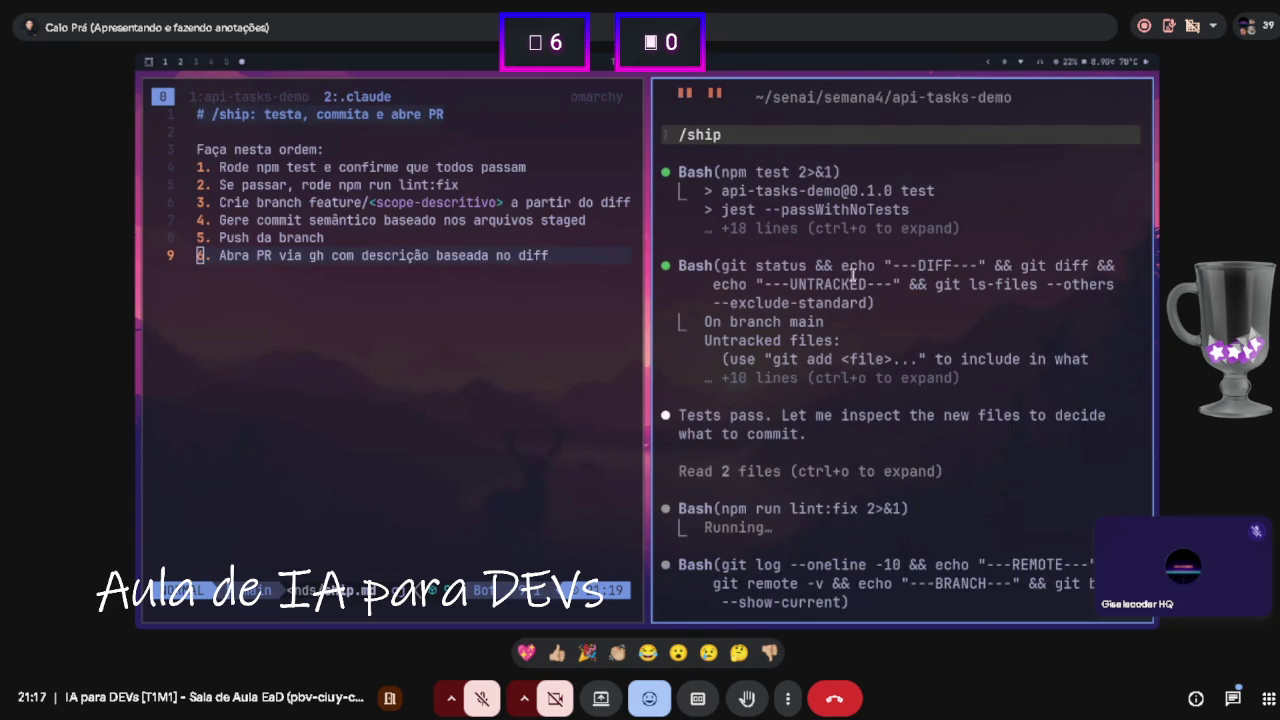
pyautogui.scroll(-1, 846, 283)
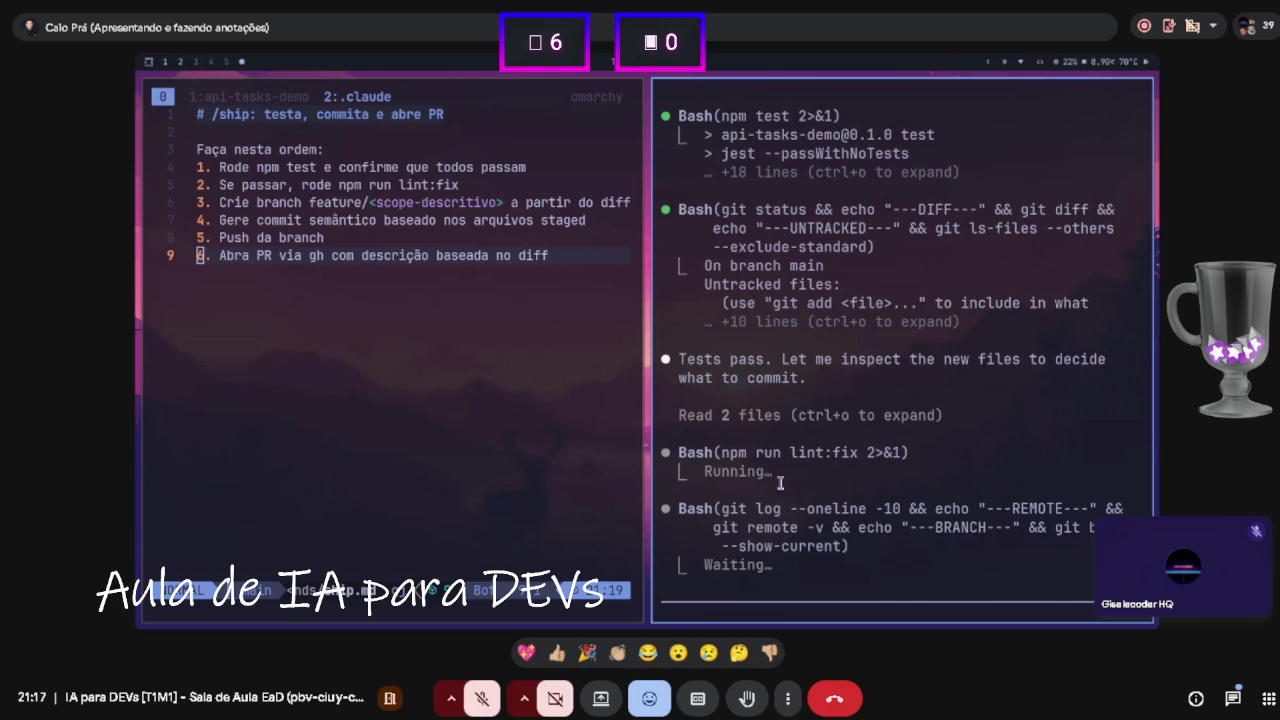
pyautogui.moveTo(728, 452); pyautogui.dragTo(713, 455)
pyautogui.click(789, 452)
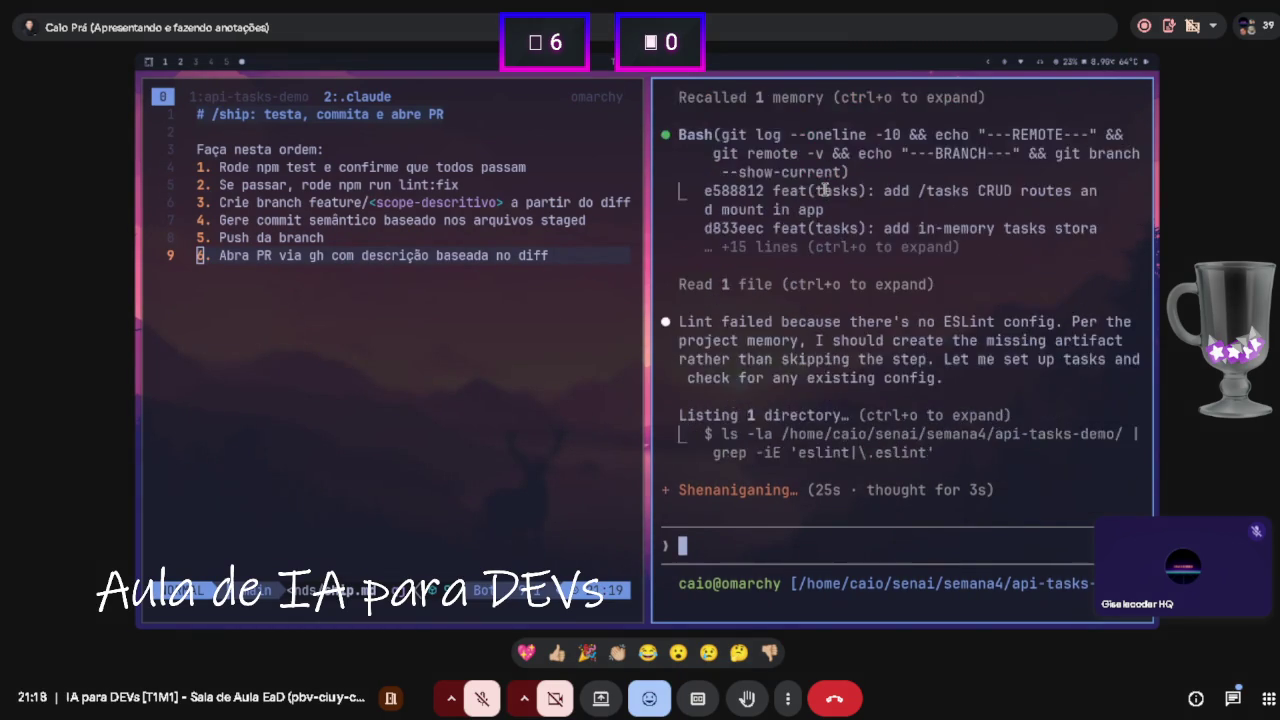
# - Erase the stray /cle and approve npm run lint:fix, which passes with the new .eslintrc.json
pyautogui.write('/cle')
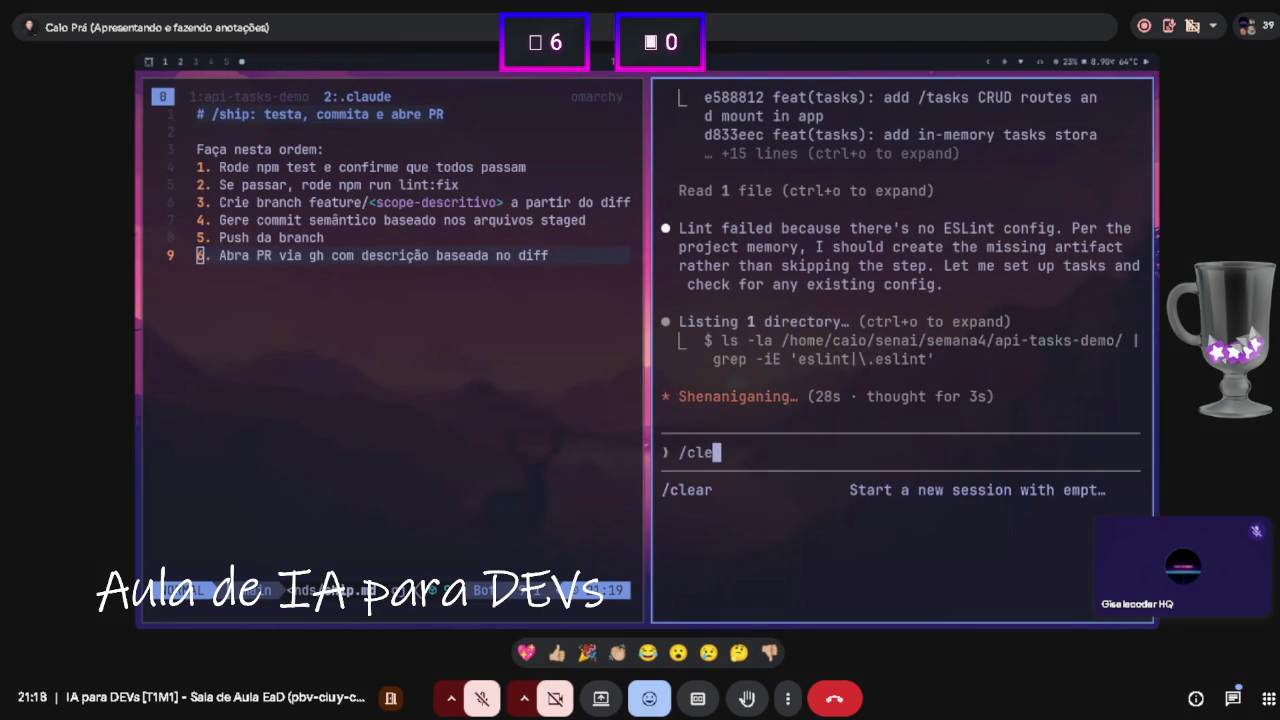
pyautogui.press('BackSpace')
pyautogui.press('BackSpace')
pyautogui.press('BackSpace')
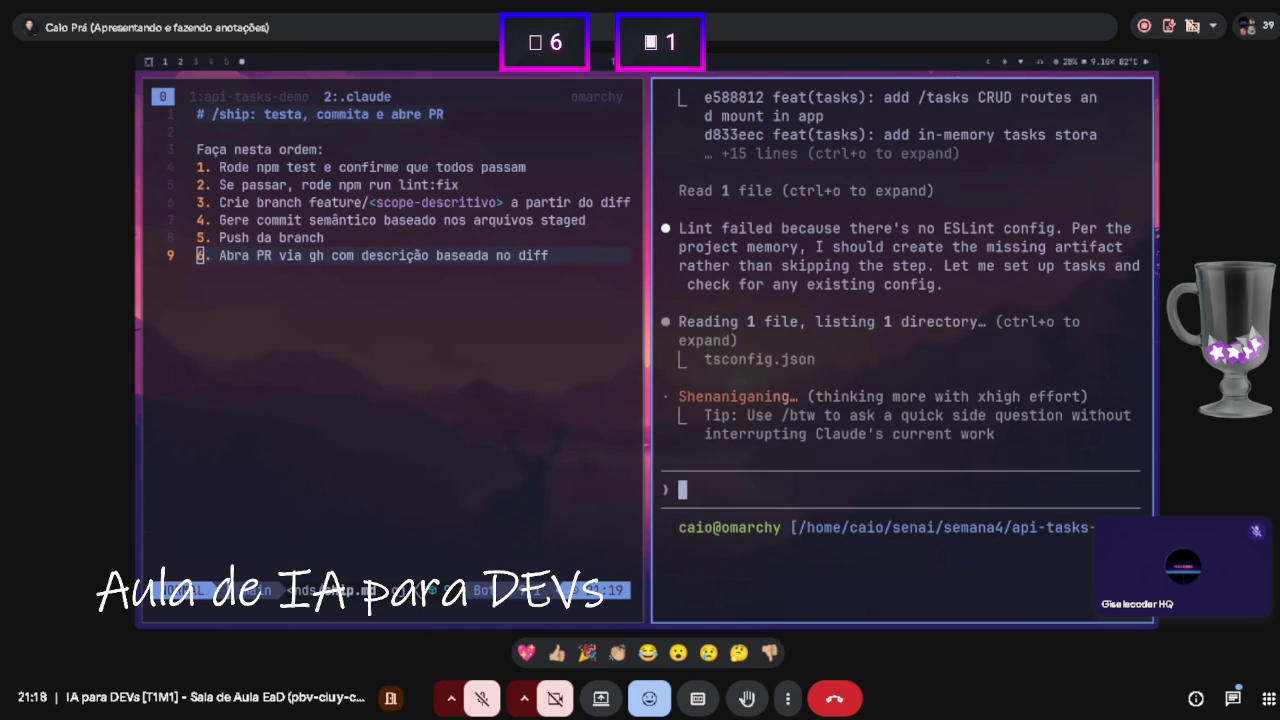
pyautogui.scroll(1, 764, 300)
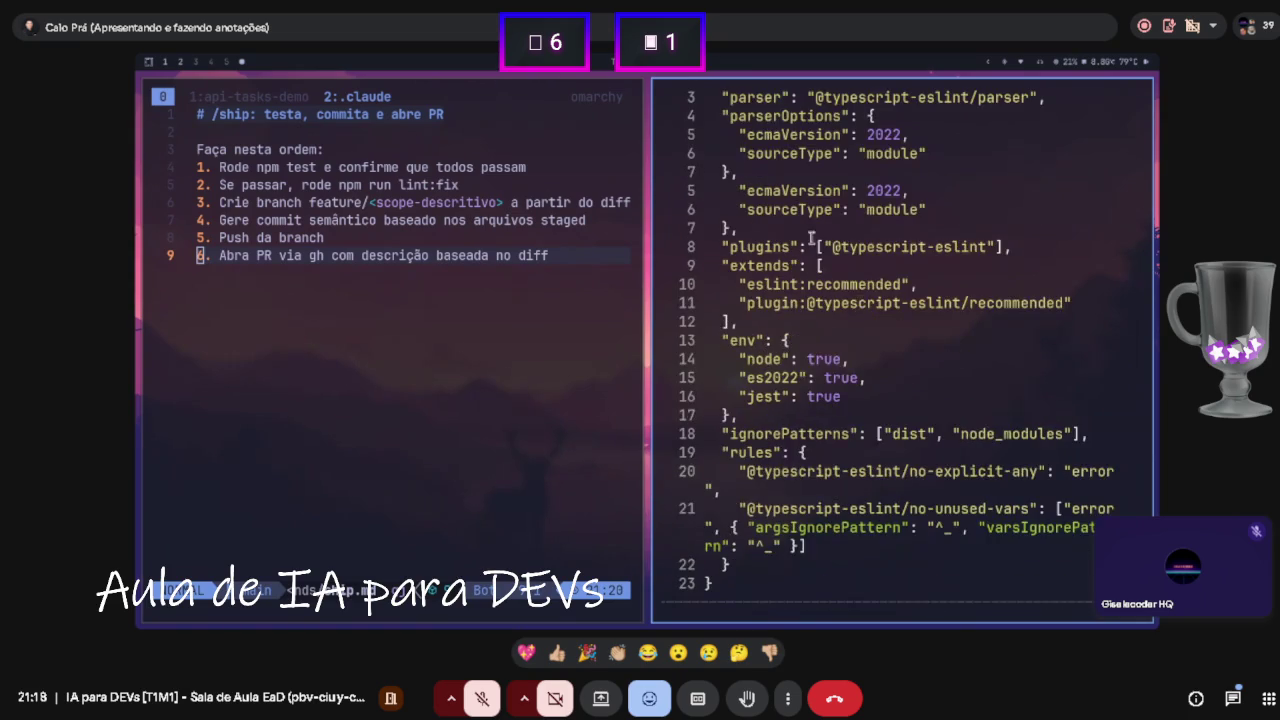
pyautogui.press('Return')
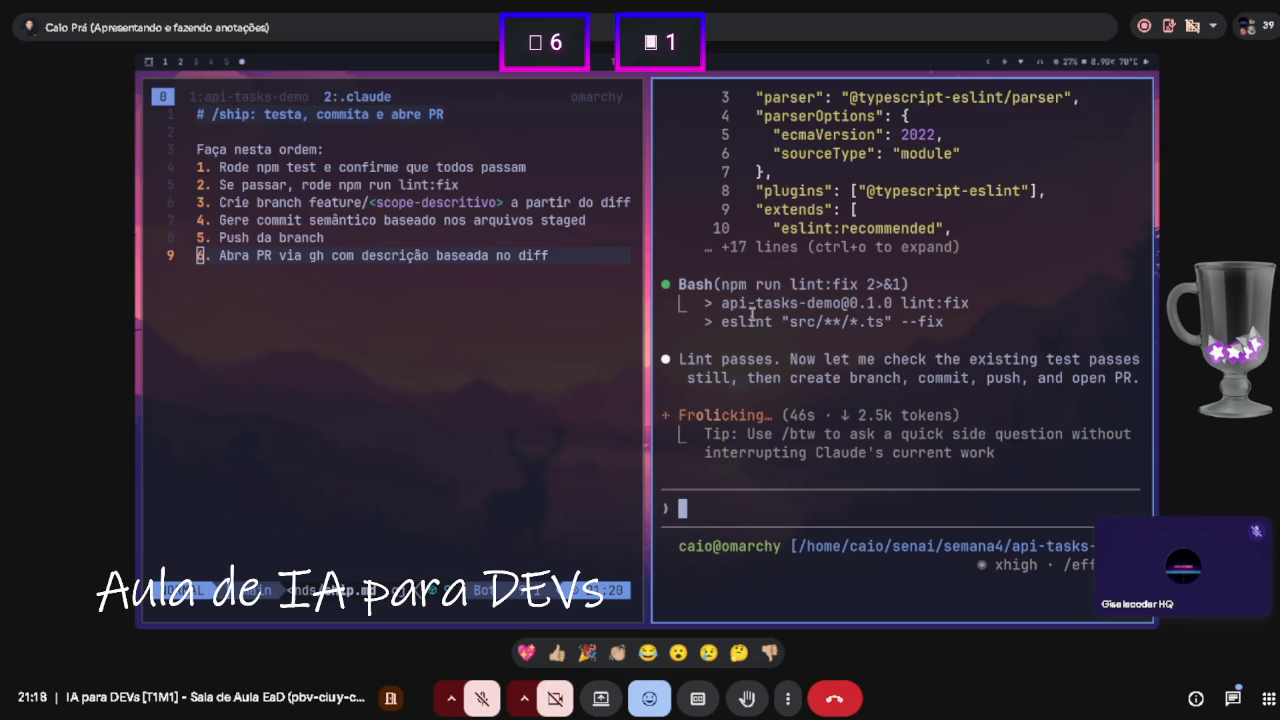
pyautogui.click(267, 185)
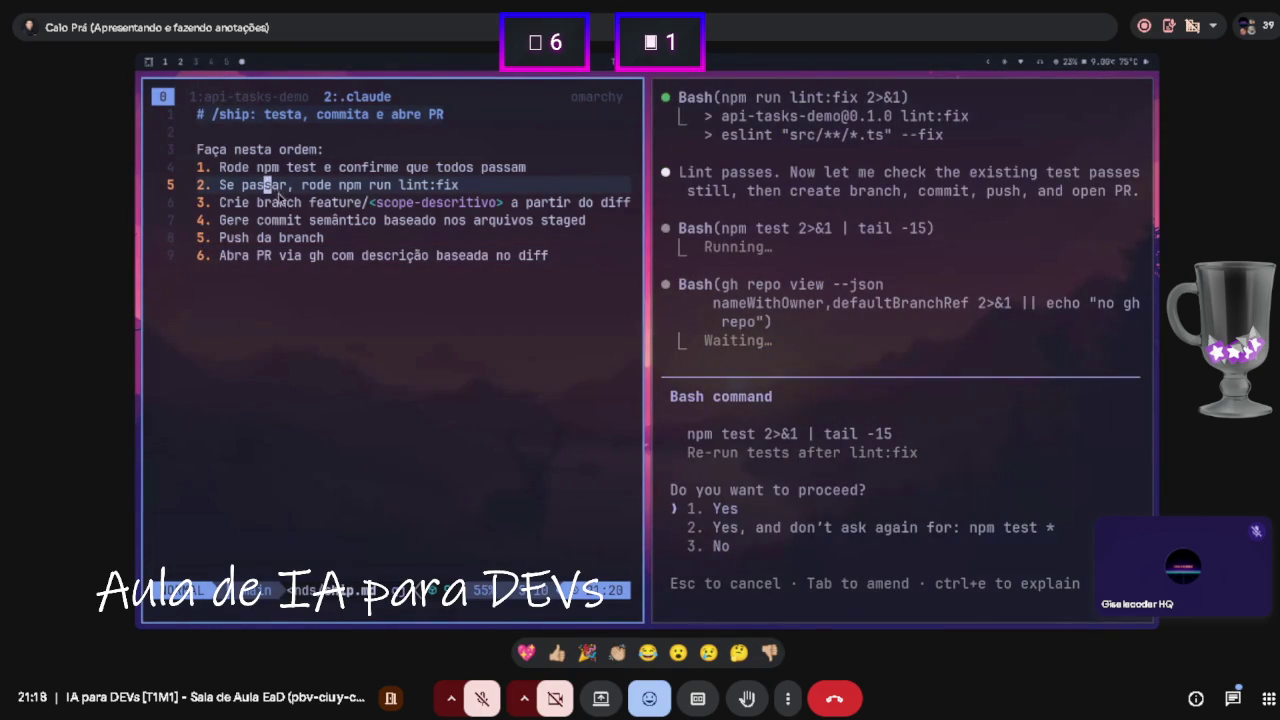
# - Approve the npm test re-run and gh repo view check, then interrupt /ship with Esc
pyautogui.click(261, 170)
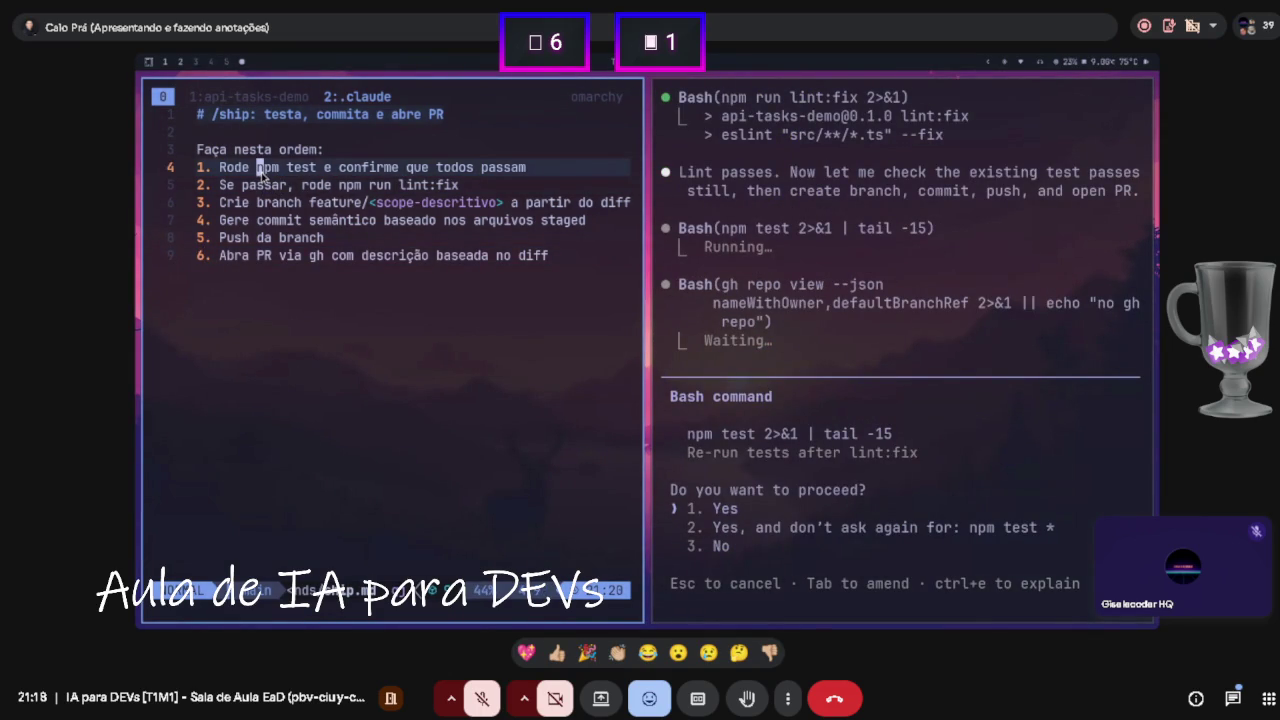
pyautogui.click(240, 186)
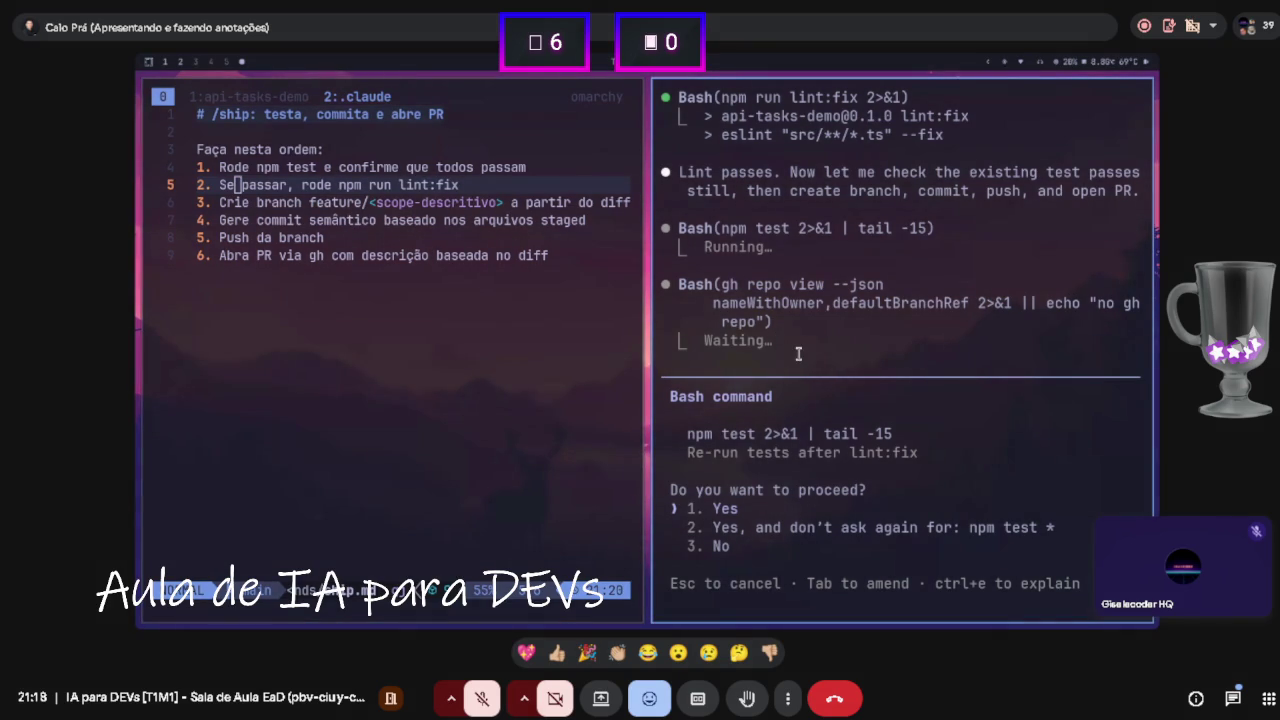
pyautogui.press('Return')
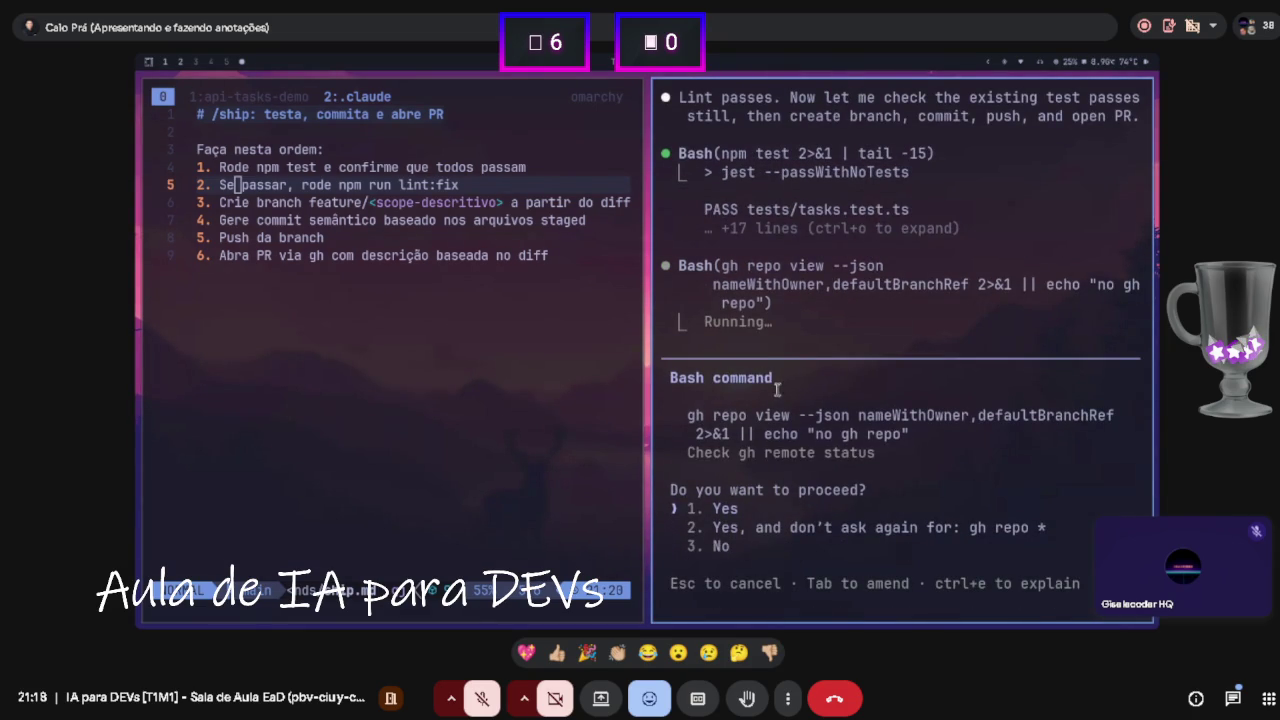
pyautogui.press('Return')
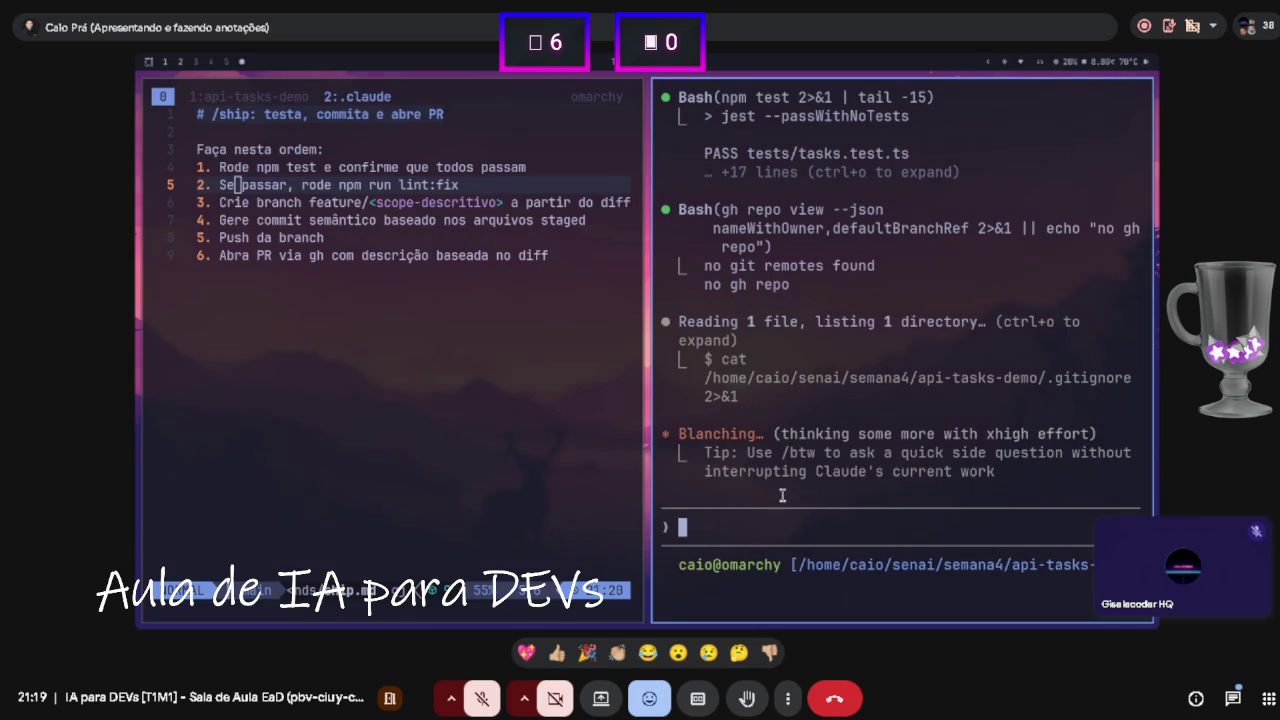
pyautogui.press('Escape')
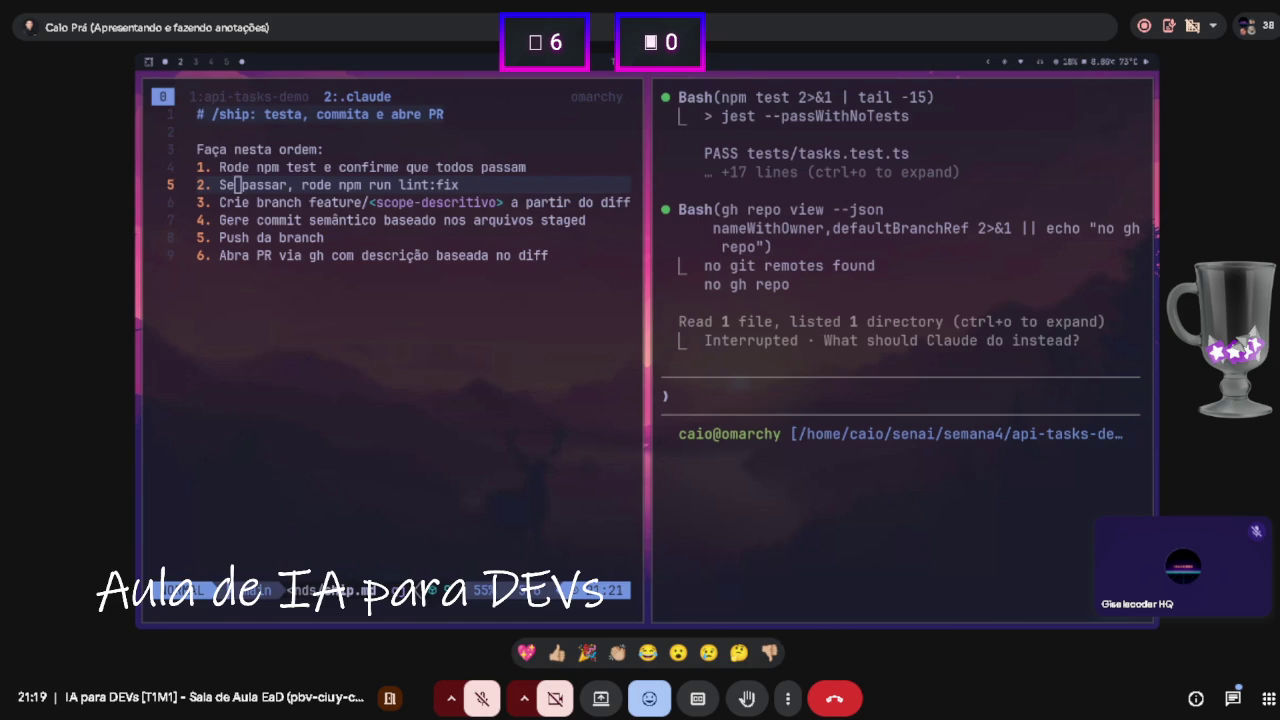
pyautogui.click(908, 300)
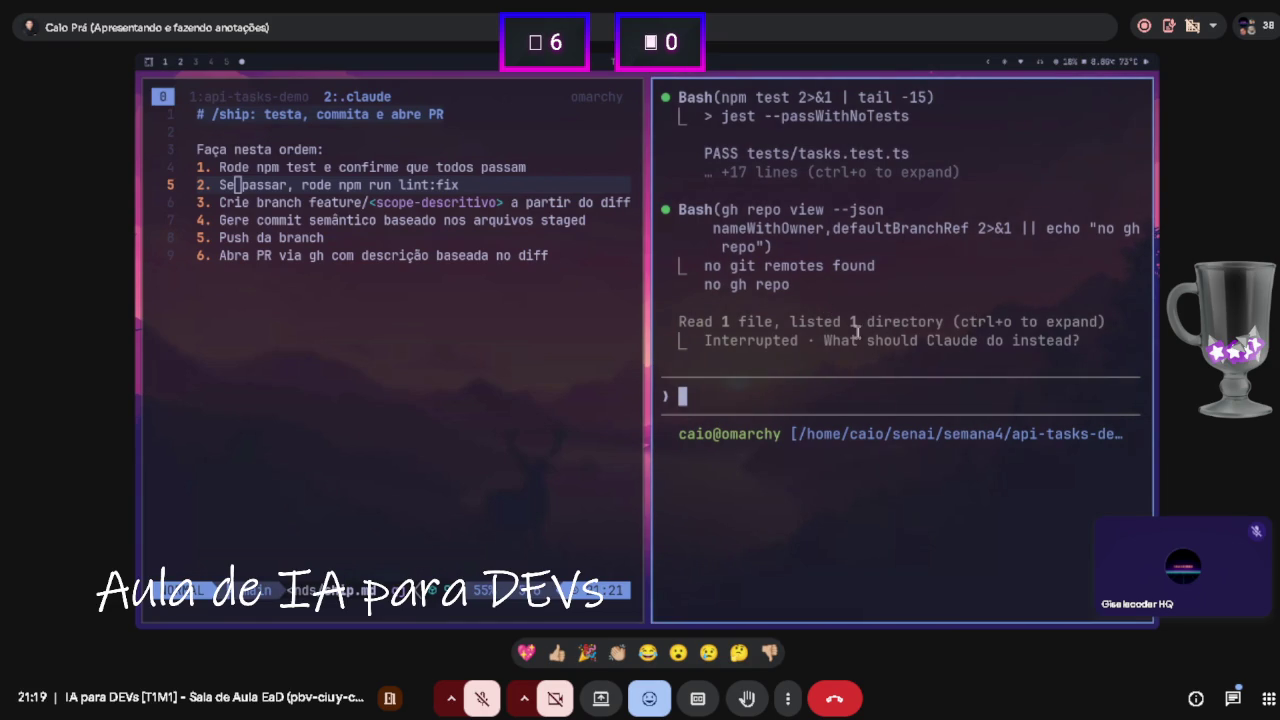
# - Cycle permission modes past plan, cancelled auto and accept-edits, landing back on default mode
pyautogui.hotkey('shift', 'Tab')
pyautogui.hotkey('shift', 'Tab')
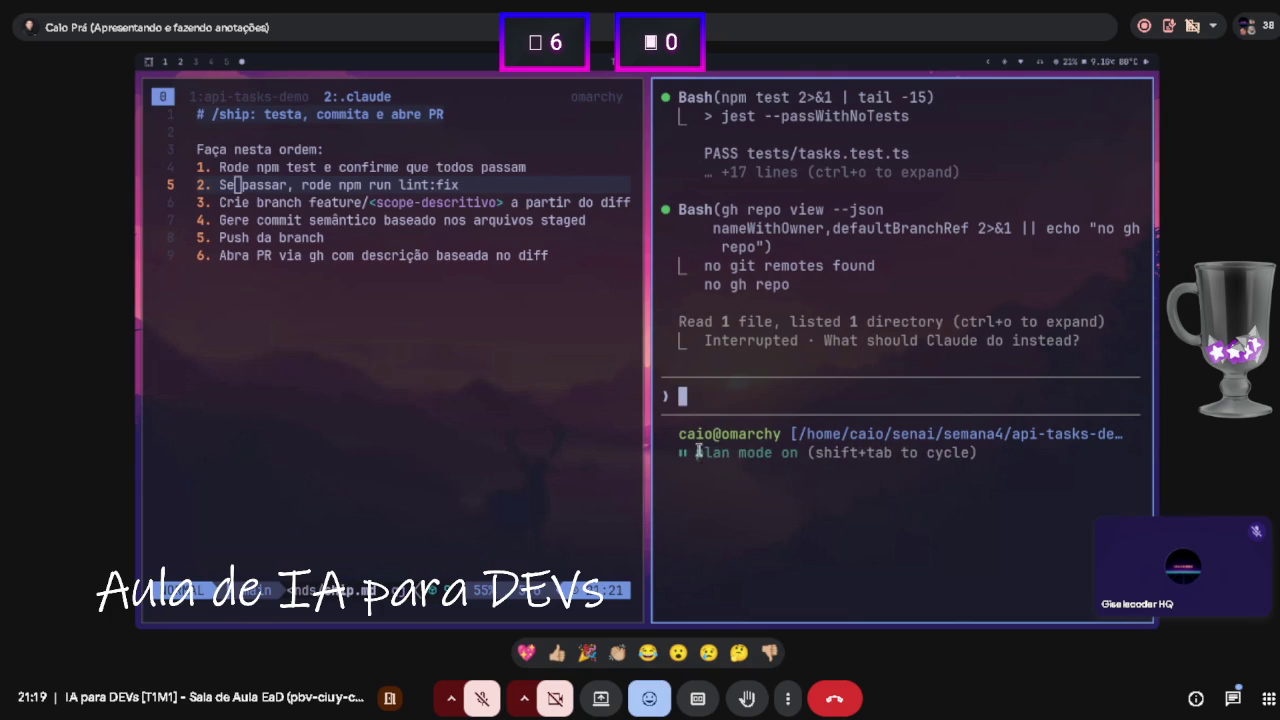
pyautogui.hotkey('shift', 'Tab')
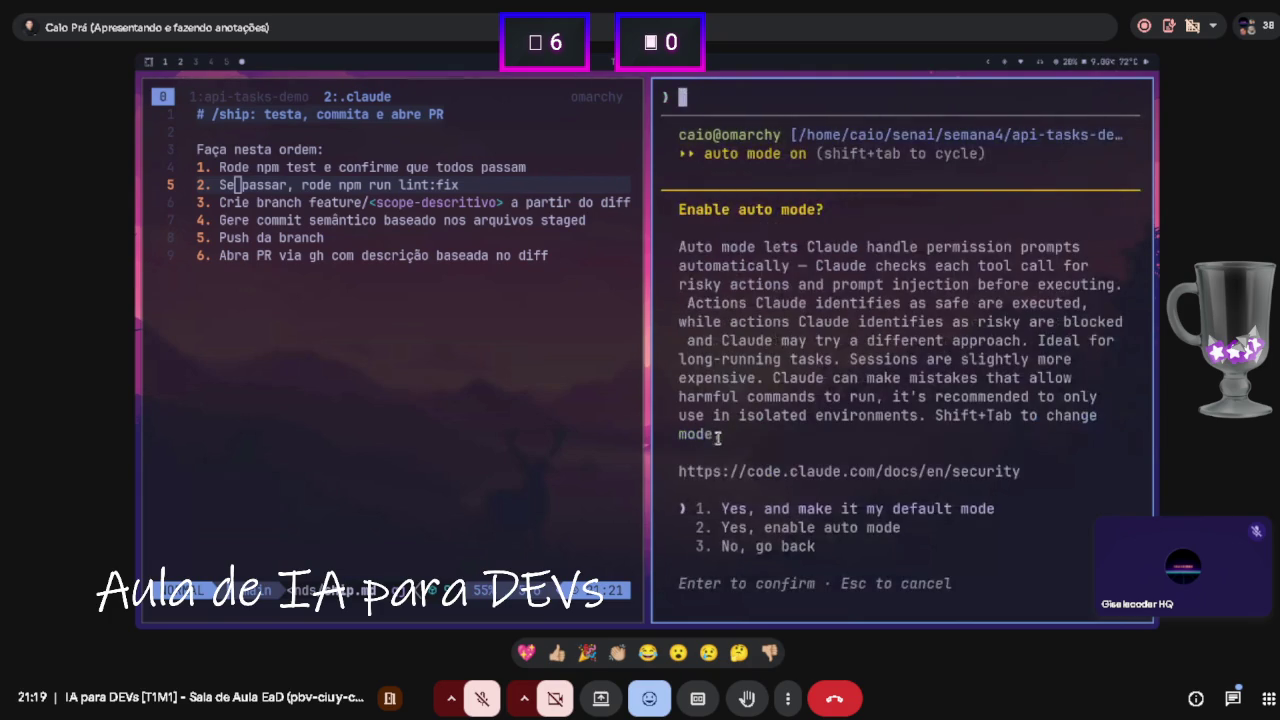
pyautogui.press('Escape')
pyautogui.hotkey('shift', 'Tab')
pyautogui.hotkey('shift', 'Tab')
pyautogui.hotkey('shift', 'Tab')
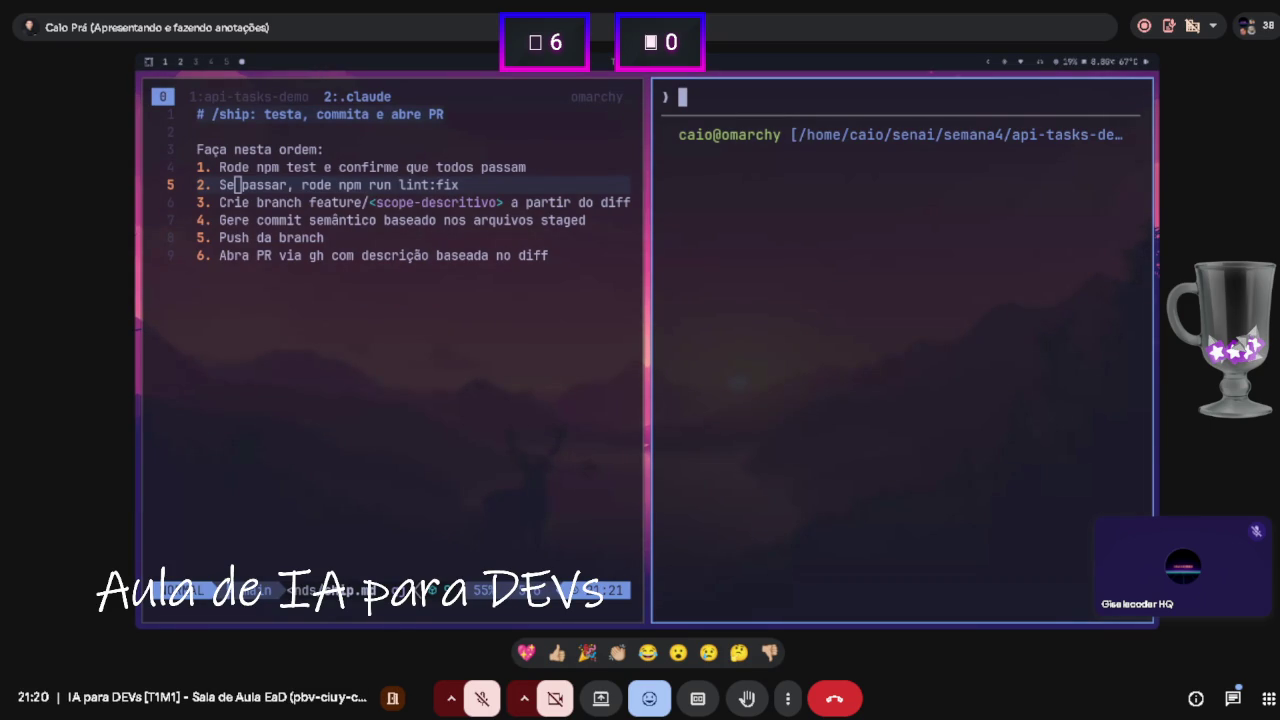
pyautogui.hotkey('shift', 'Tab')
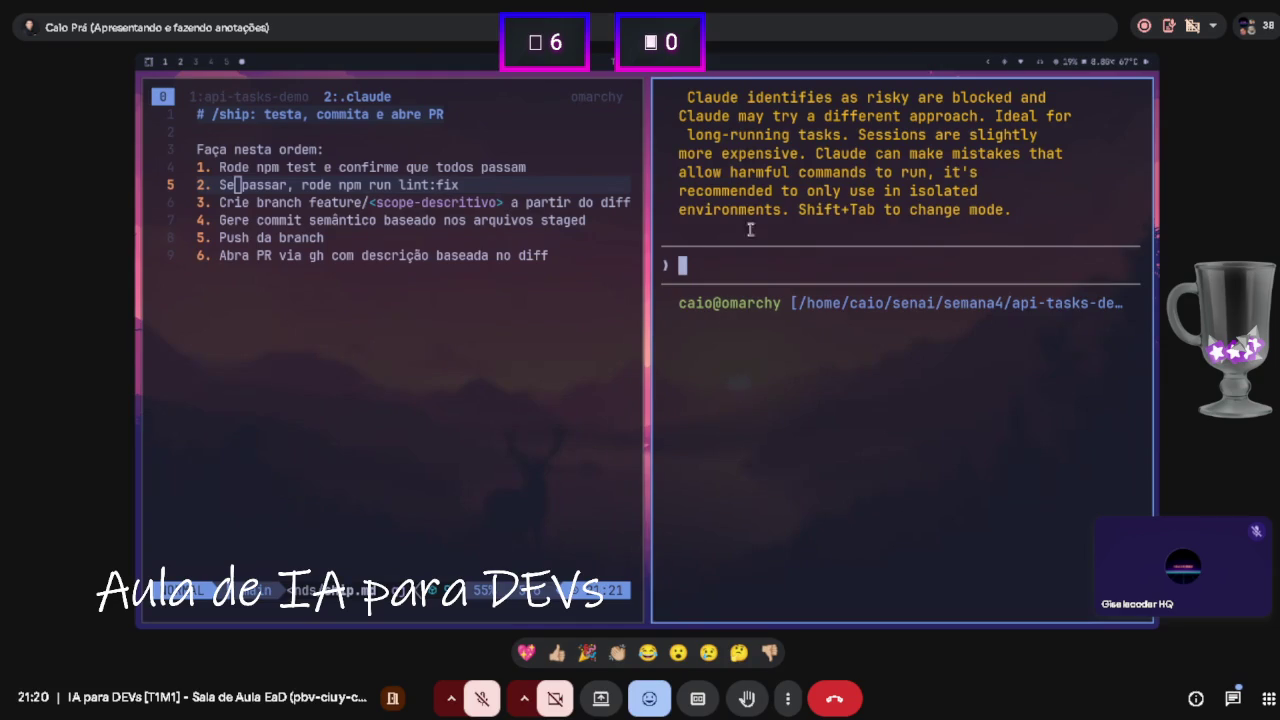
pyautogui.scroll(-5, 750, 230)
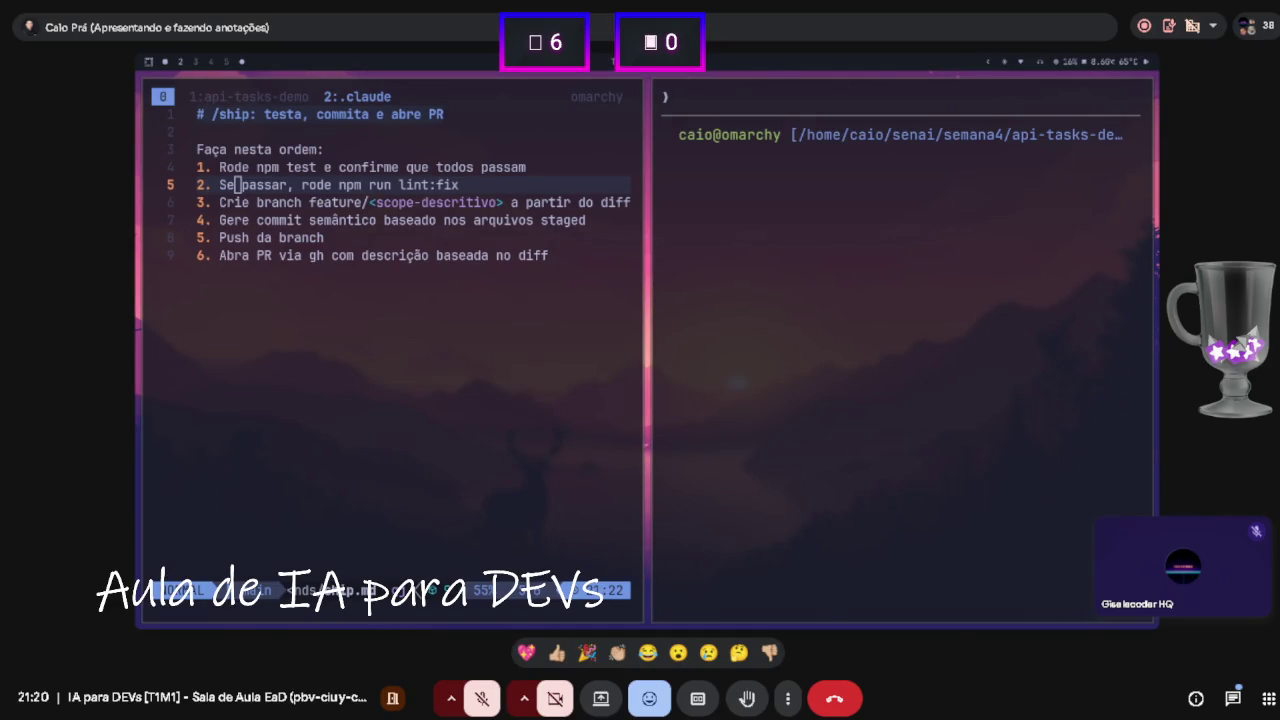
pyautogui.click(431, 315)
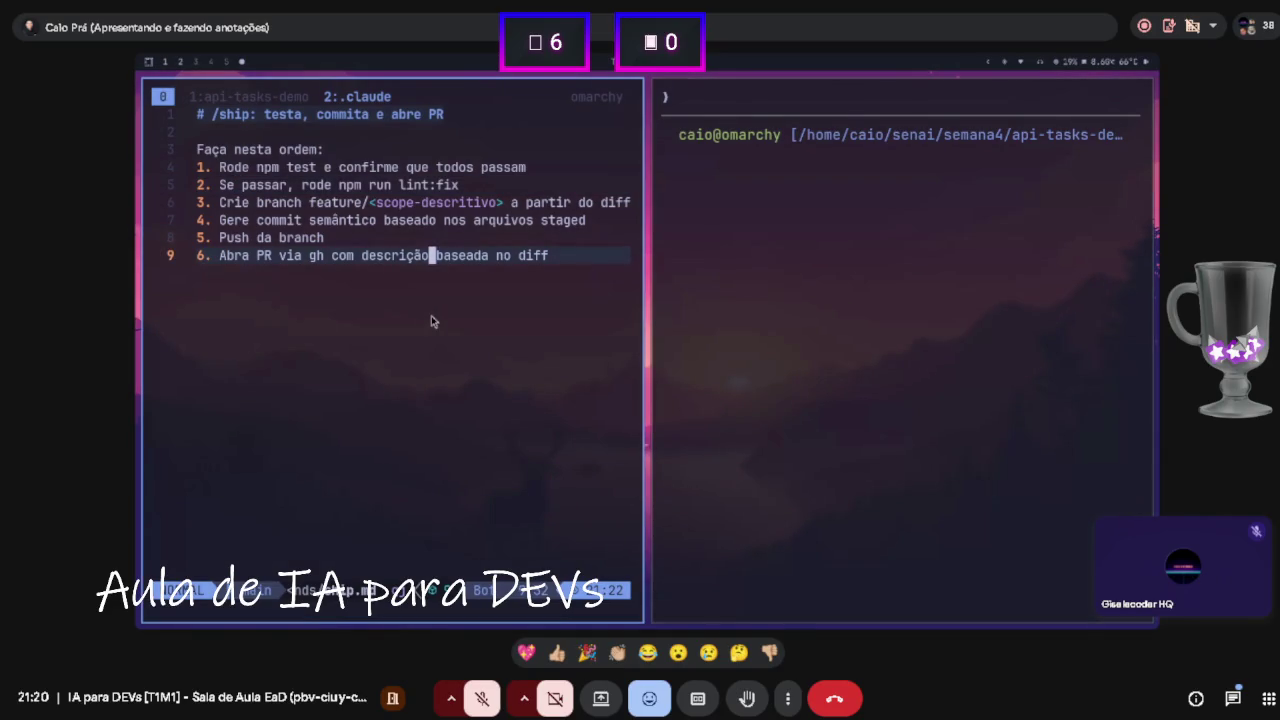
# - Switch to tmux window 1 and stop the running npm dev server
pyautogui.write(':')
pyautogui.press('Escape')
pyautogui.hotkey('ctrl', 'space')
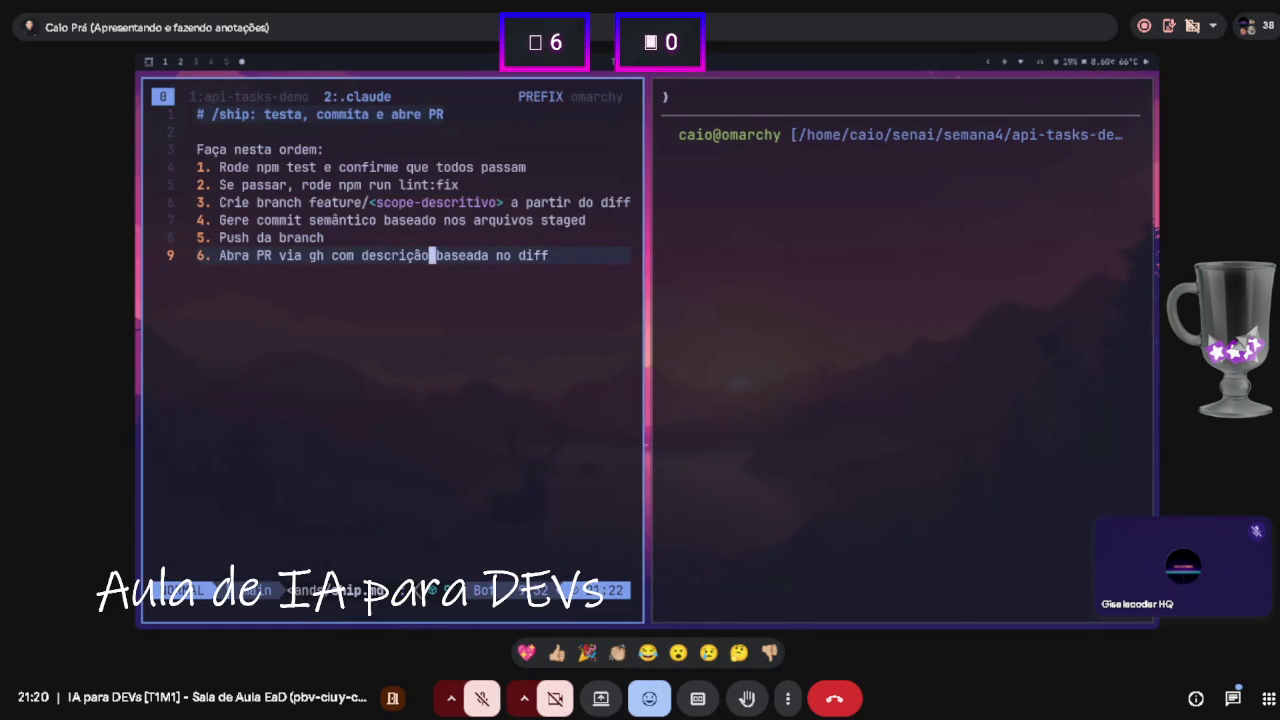
pyautogui.press('1')
pyautogui.hotkey('ctrl', 'c')
pyautogui.hotkey('ctrl', 'c')
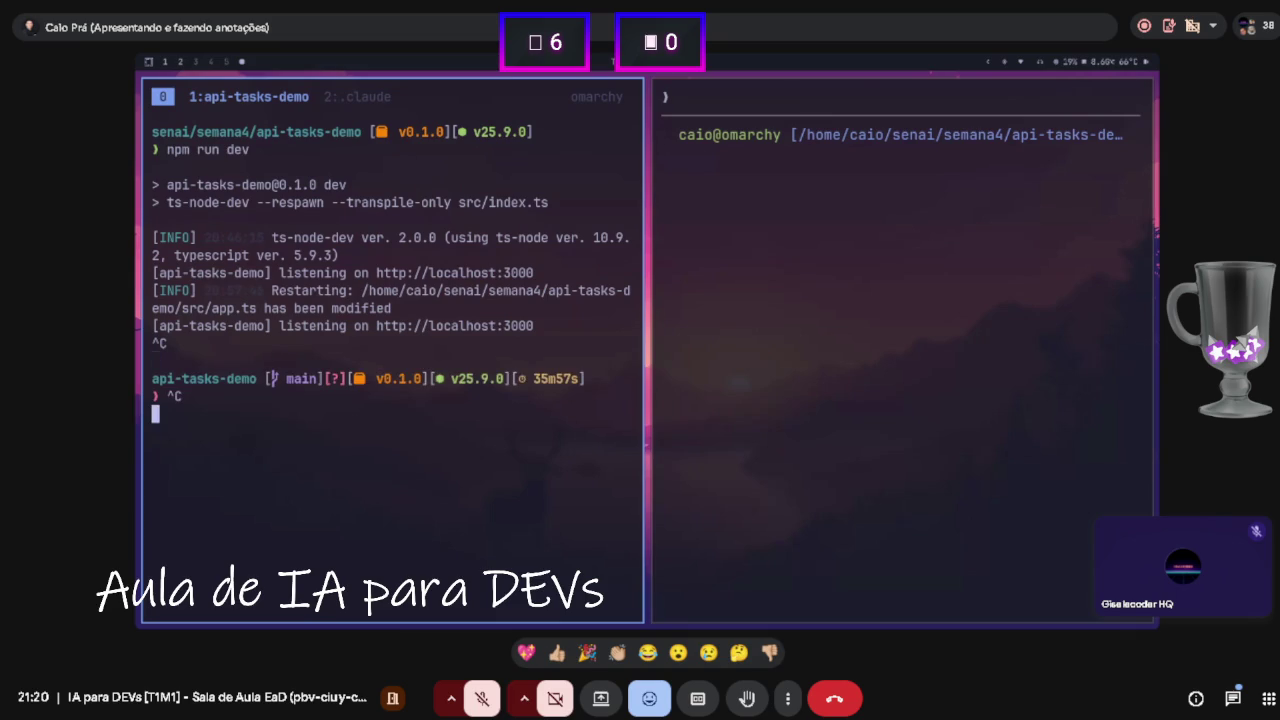
# - Add the GitHub origin remote and push main with git push -u origin main
pyautogui.hotkey('ctrl', 'shift', 'v')
pyautogui.press('Return')
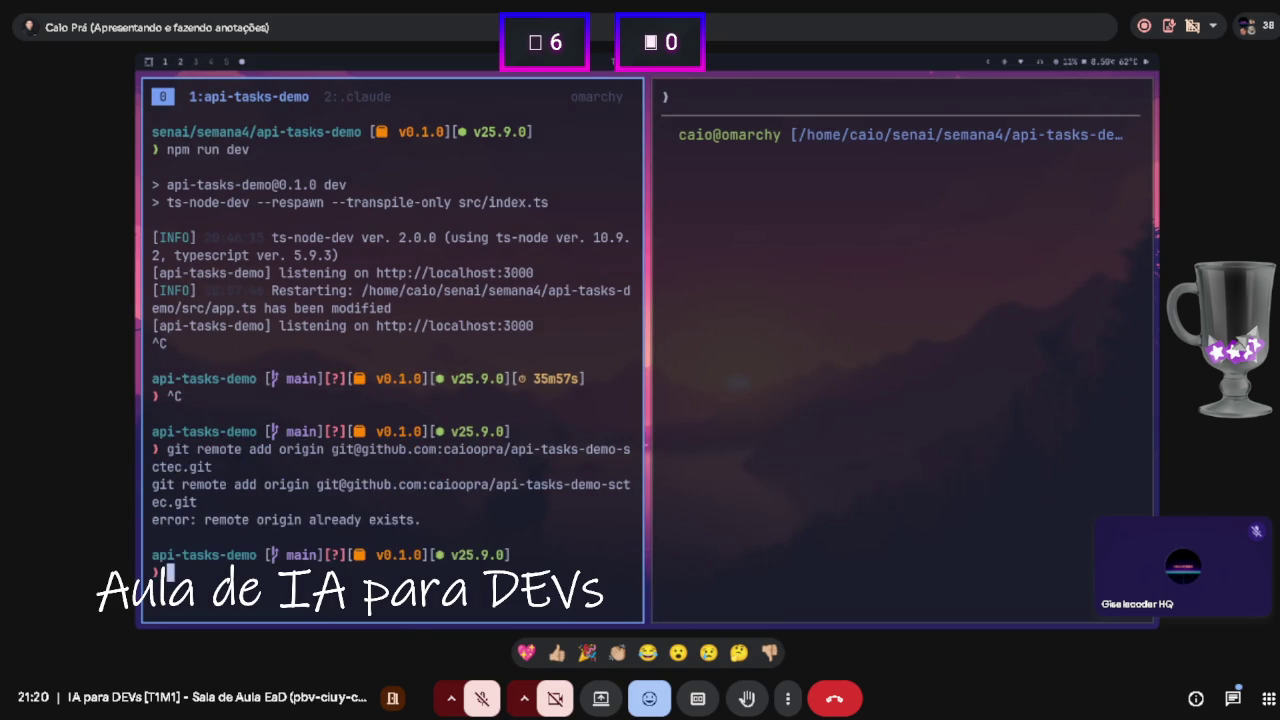
pyautogui.hotkey('ctrl', 'shift', 'v')
pyautogui.press('Return')
pyautogui.hotkey('ctrl', 'l')
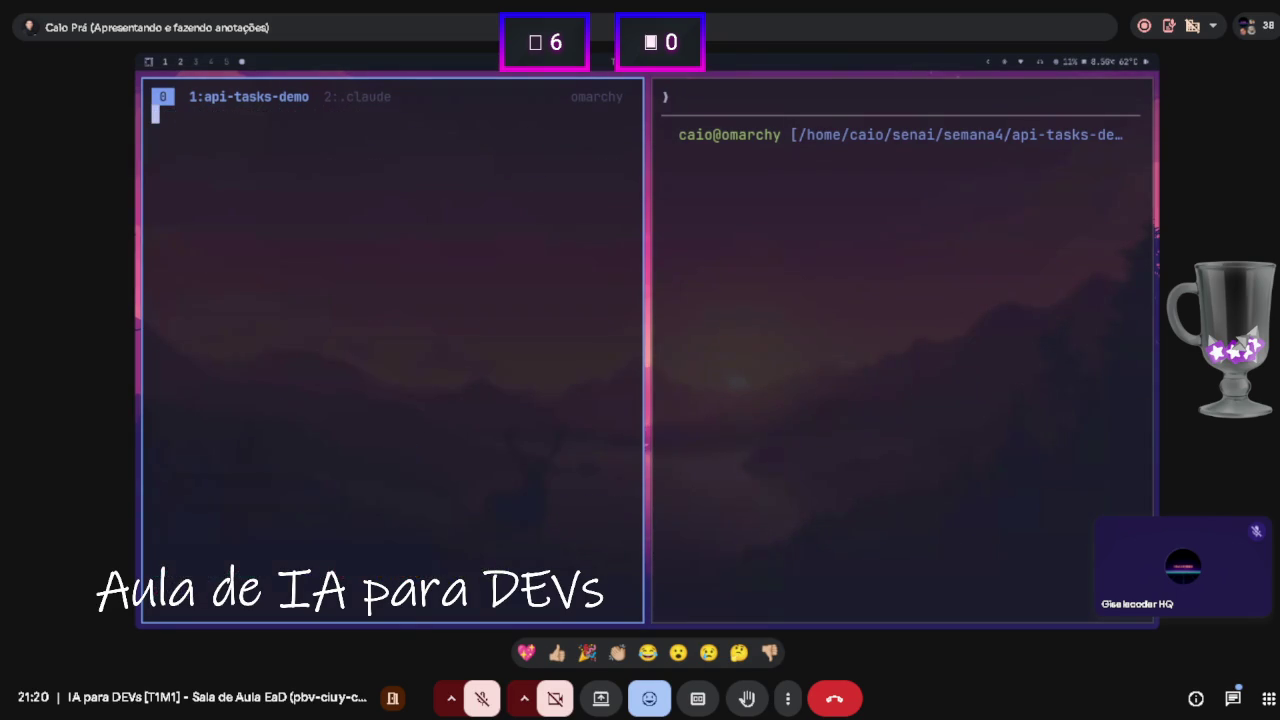
pyautogui.write('git')
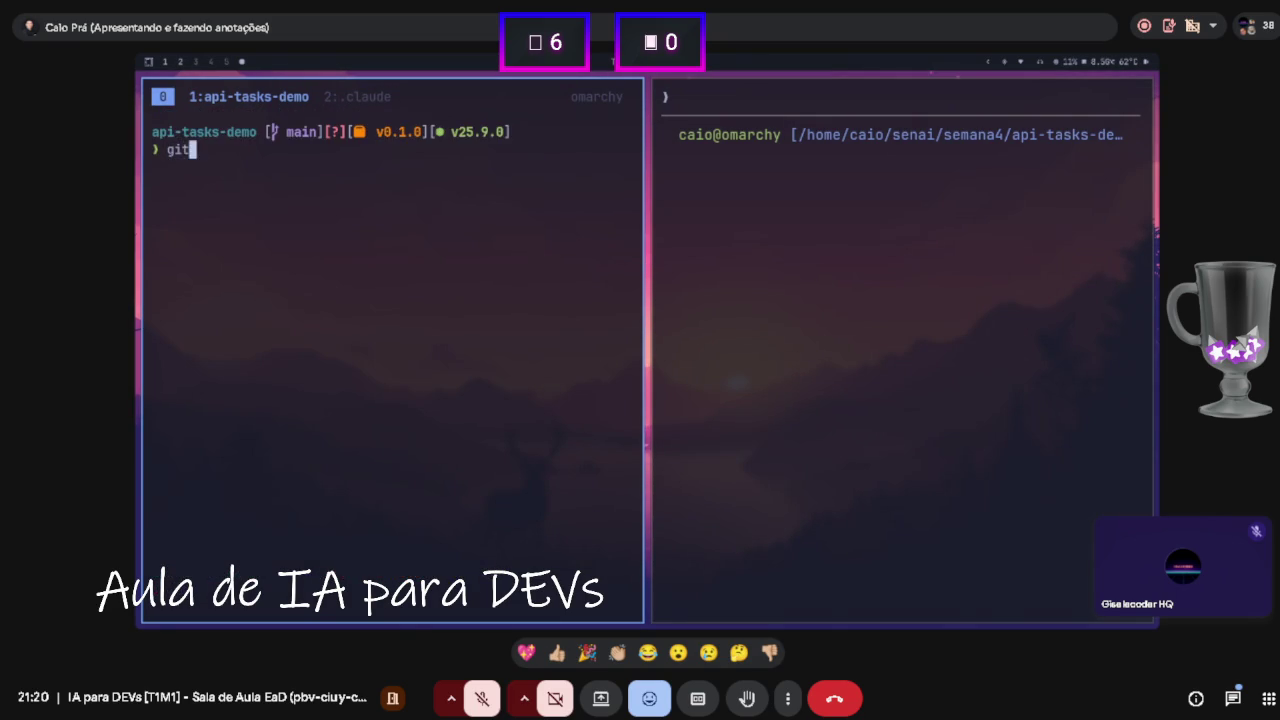
pyautogui.write(' push -u origin main')
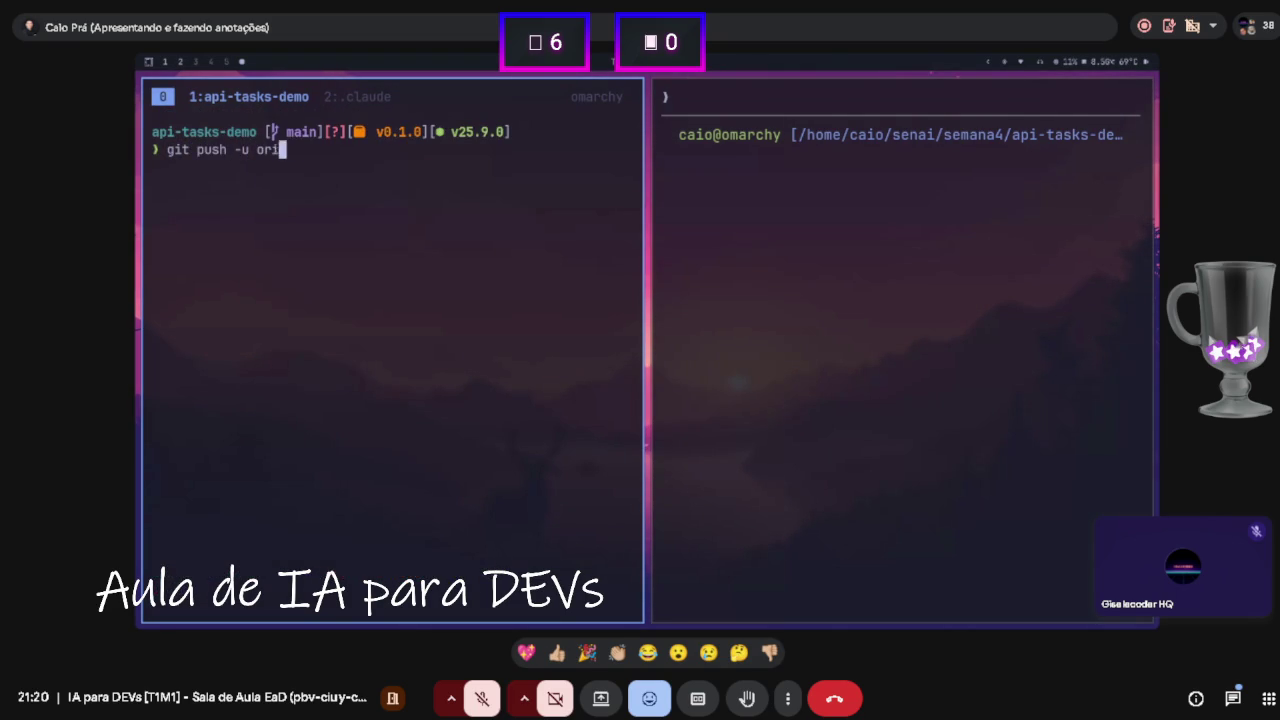
pyautogui.press('Return')
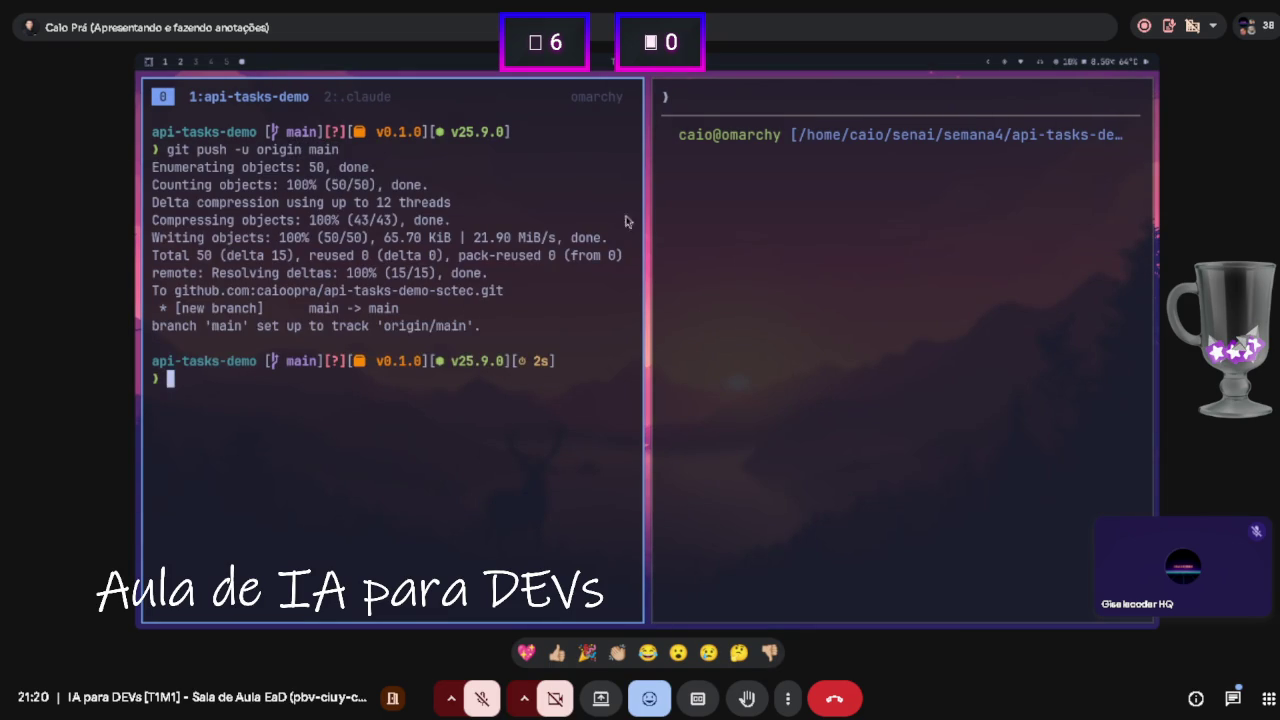
pyautogui.write('Contin')
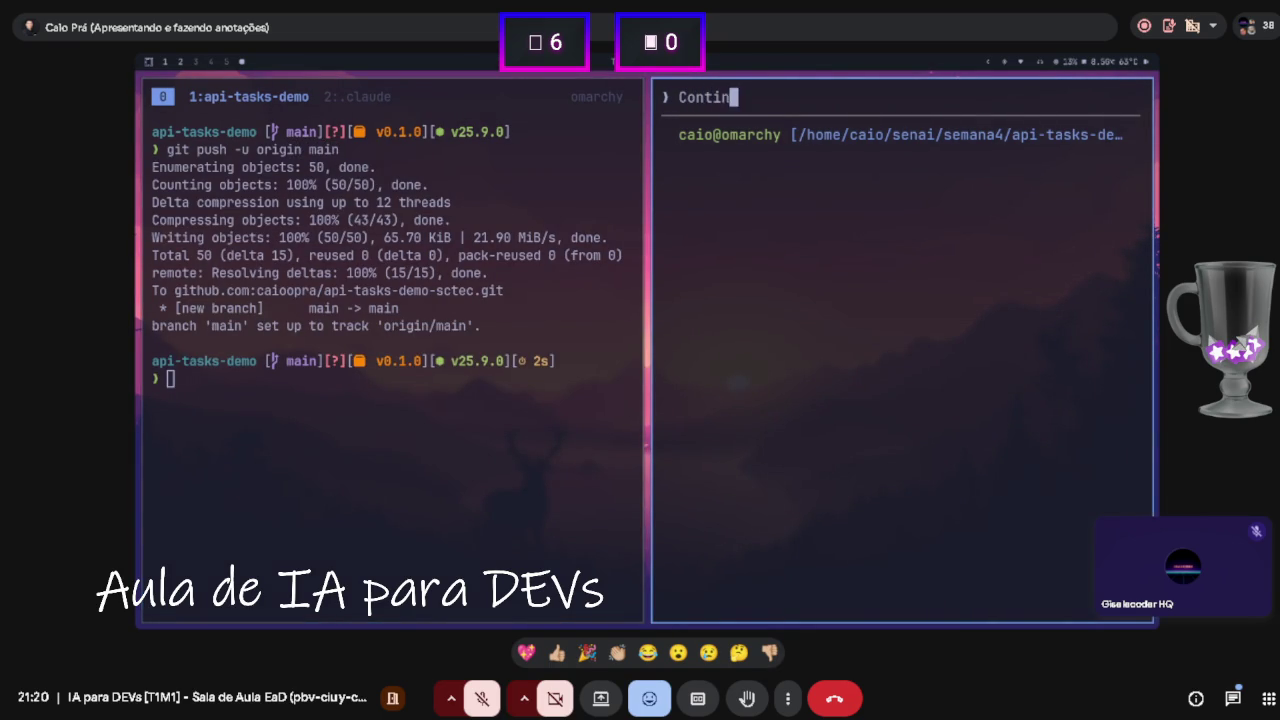
pyautogui.write('ue a partir da  cria')
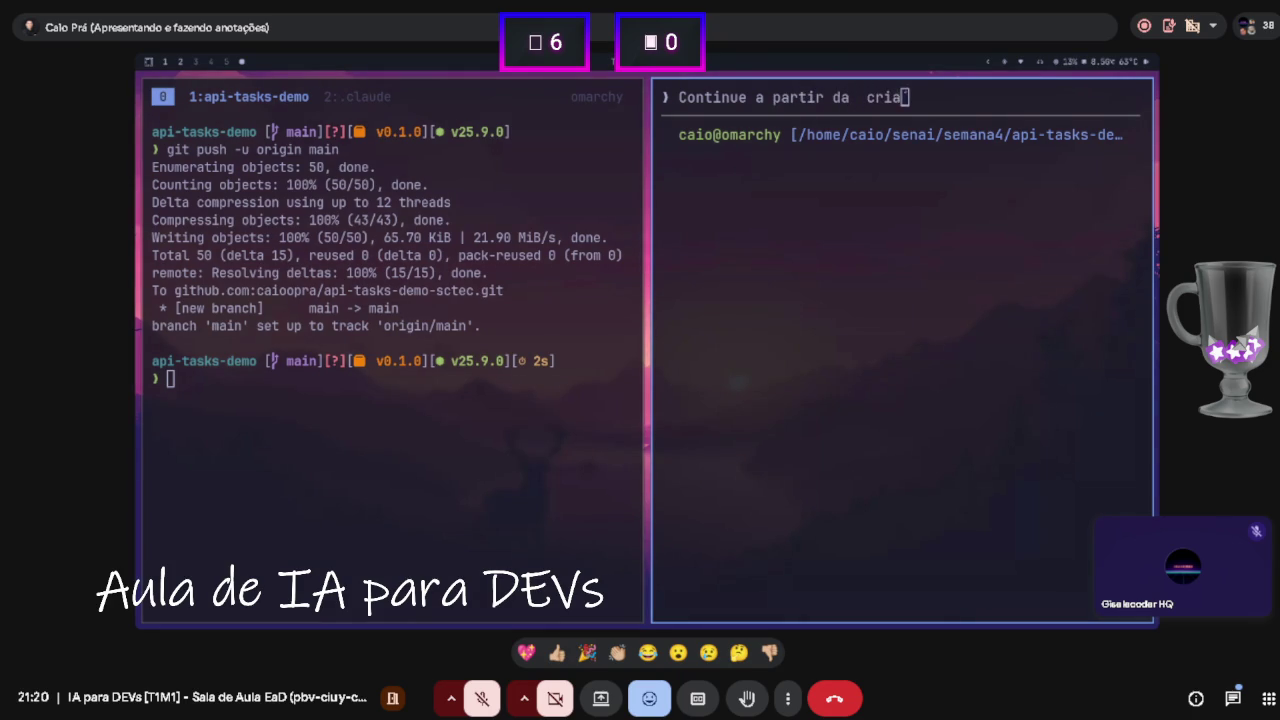
pyautogui.write('ção da branch, ag')
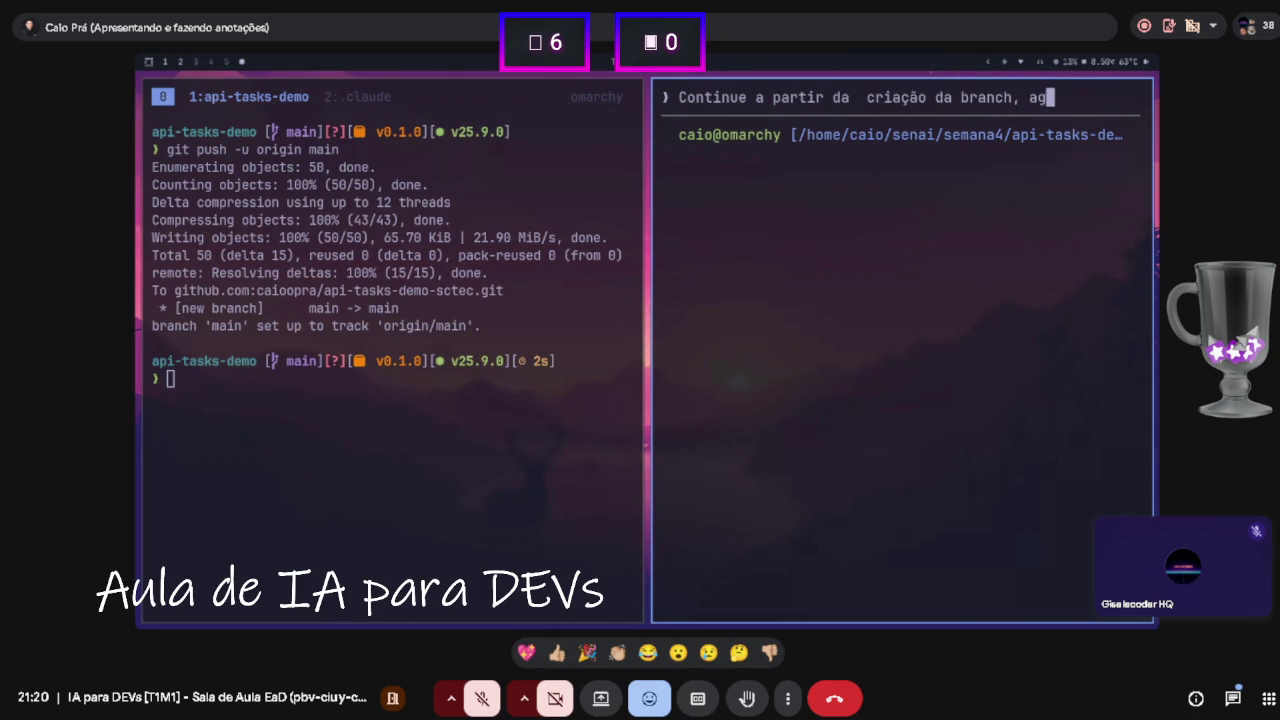
pyautogui.write('ora o repositório')
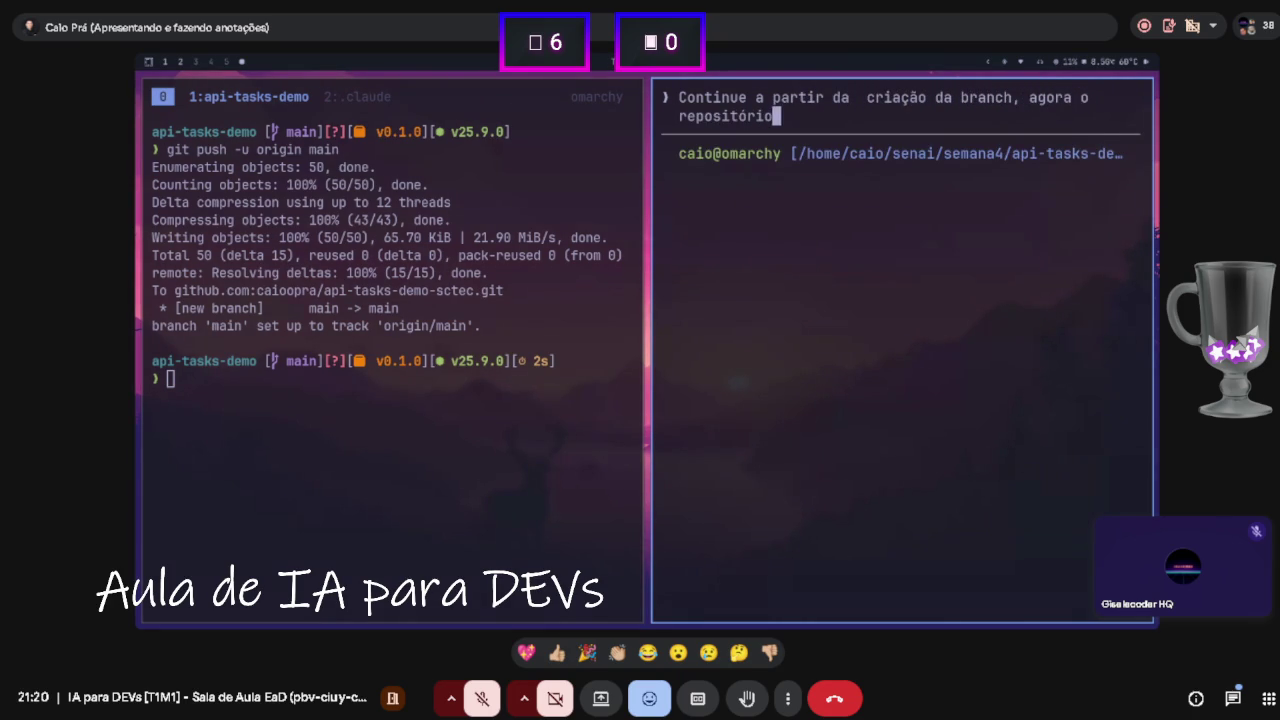
pyautogui.write(' remoto j')
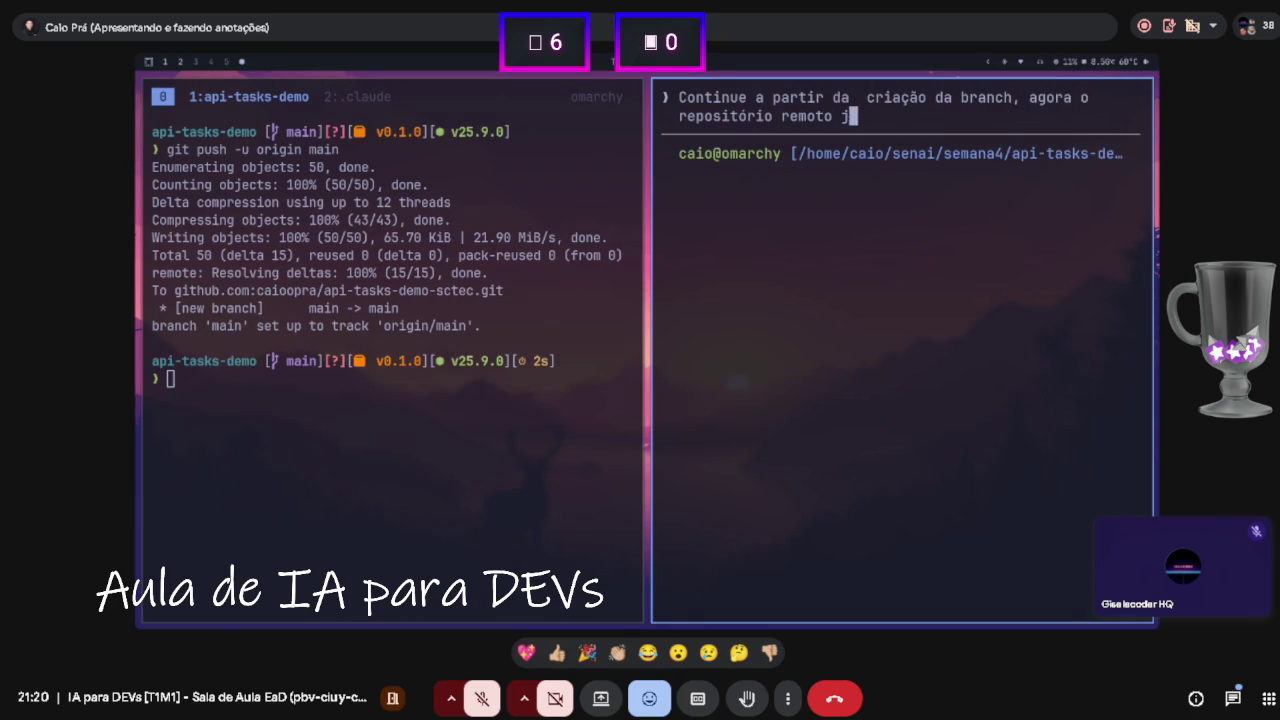
pyautogui.write('á existt')
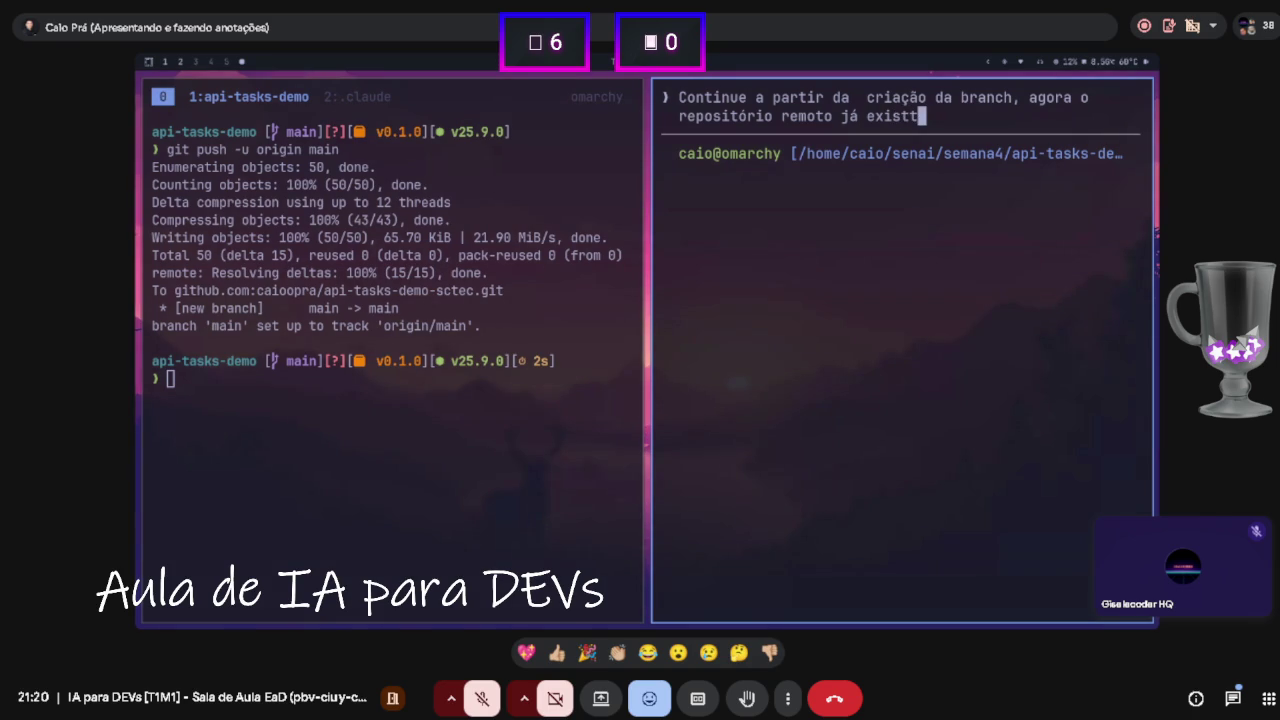
# - Send the continue-from-branch request, approve the remote check, and approve creating feature/tasks-tests-and-lint
pyautogui.press('Return')
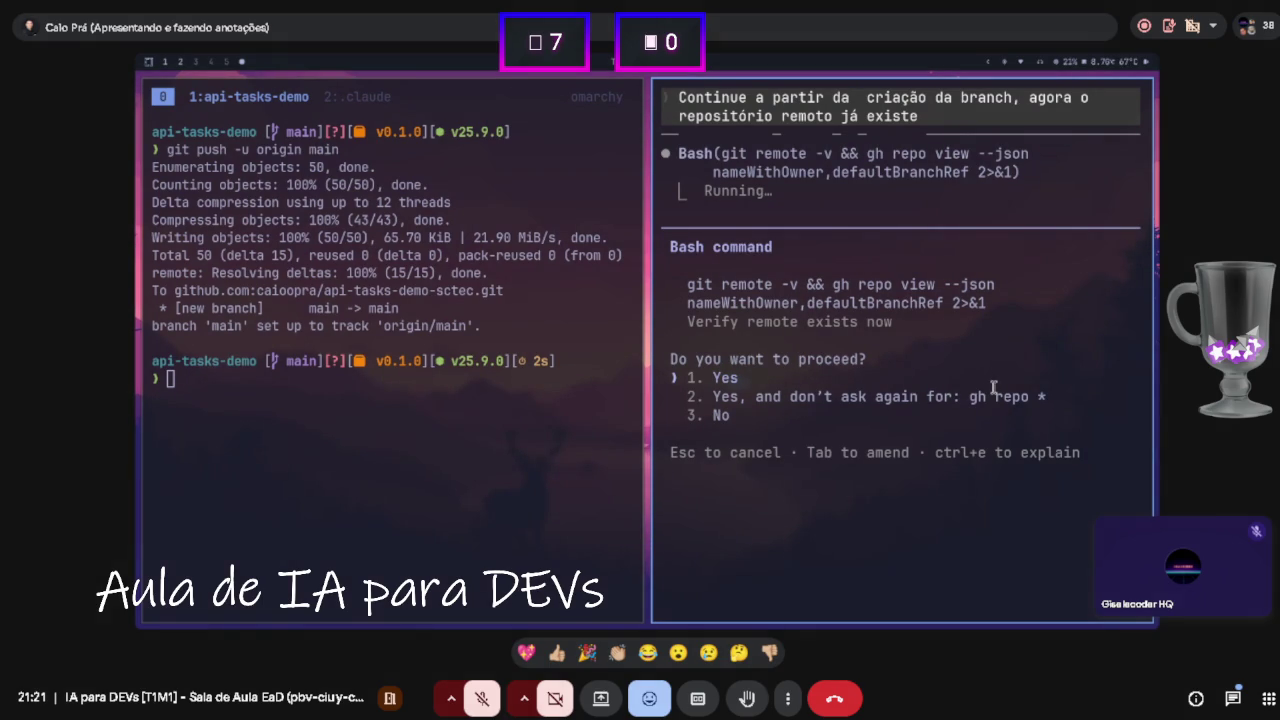
pyautogui.press('Return')
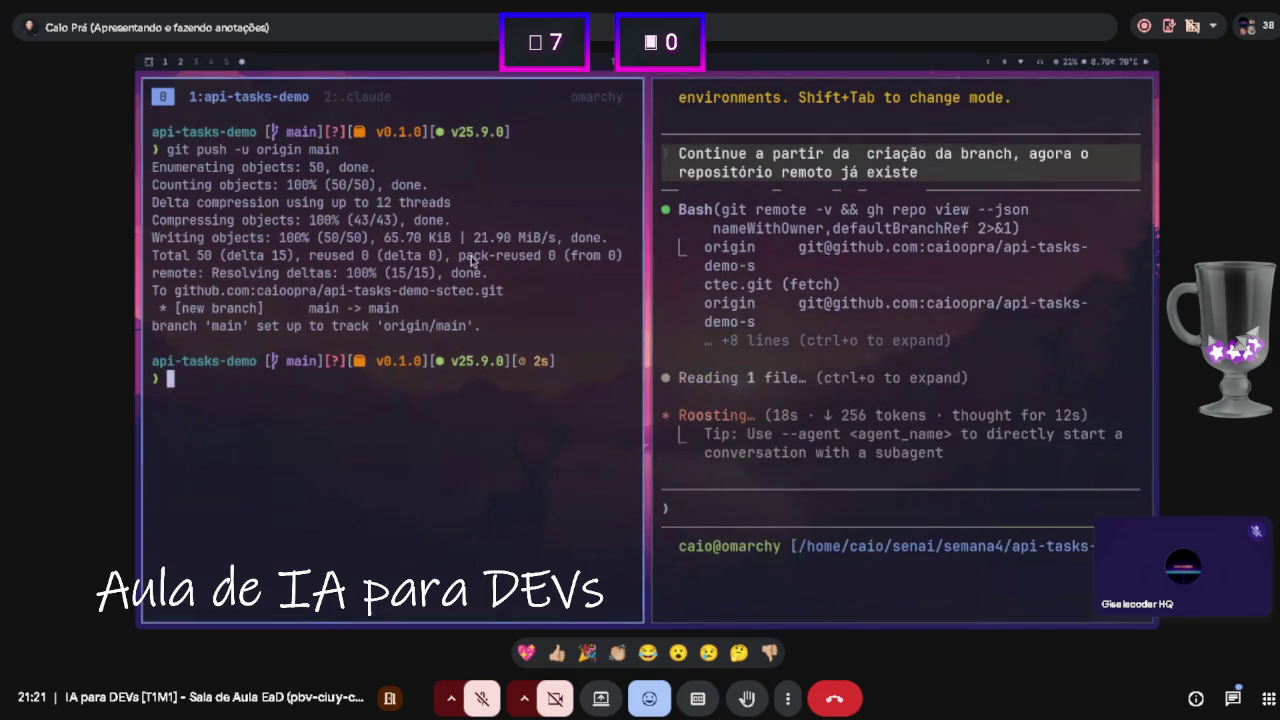
pyautogui.hotkey('ctrl', 'b')
pyautogui.press('2')
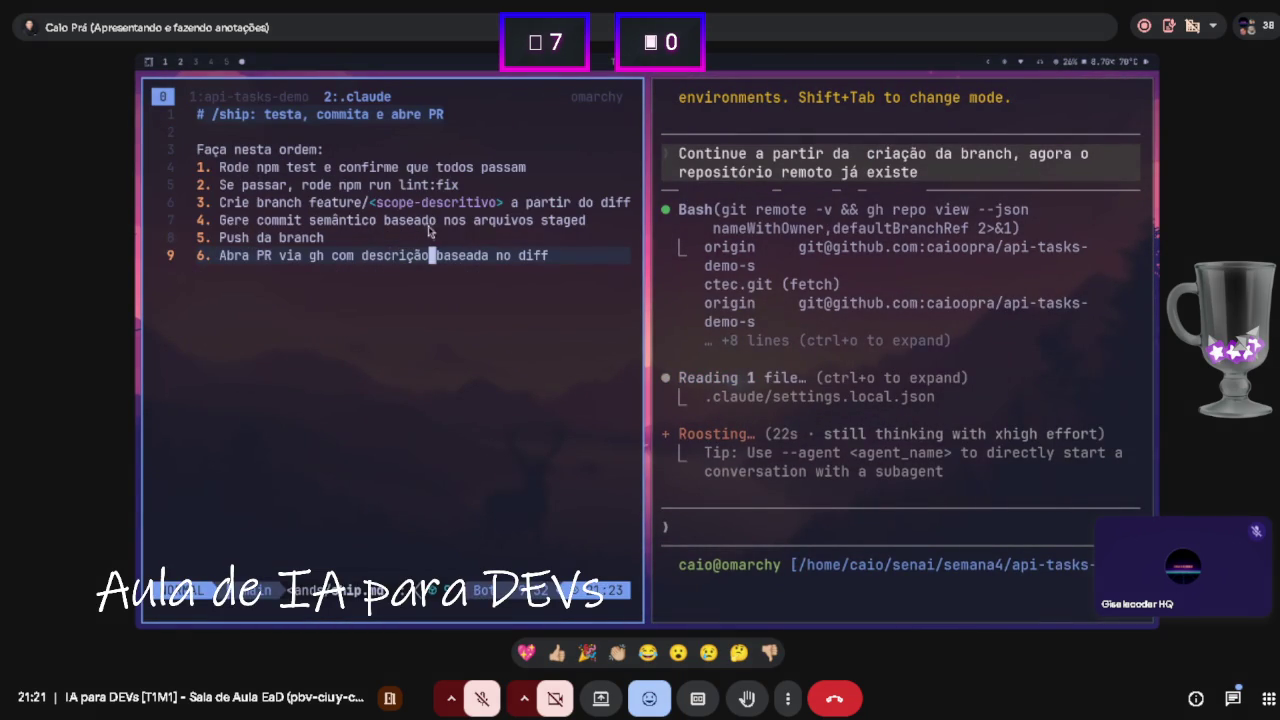
pyautogui.click(314, 167)
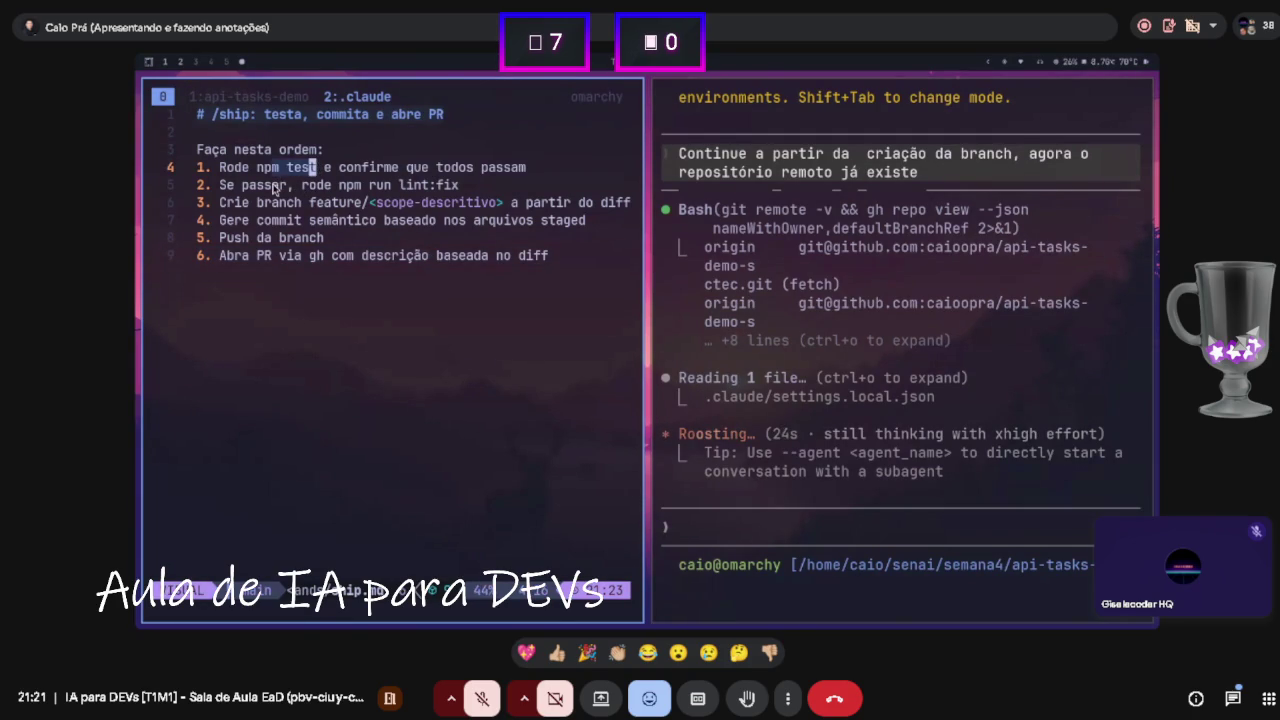
pyautogui.click(260, 187)
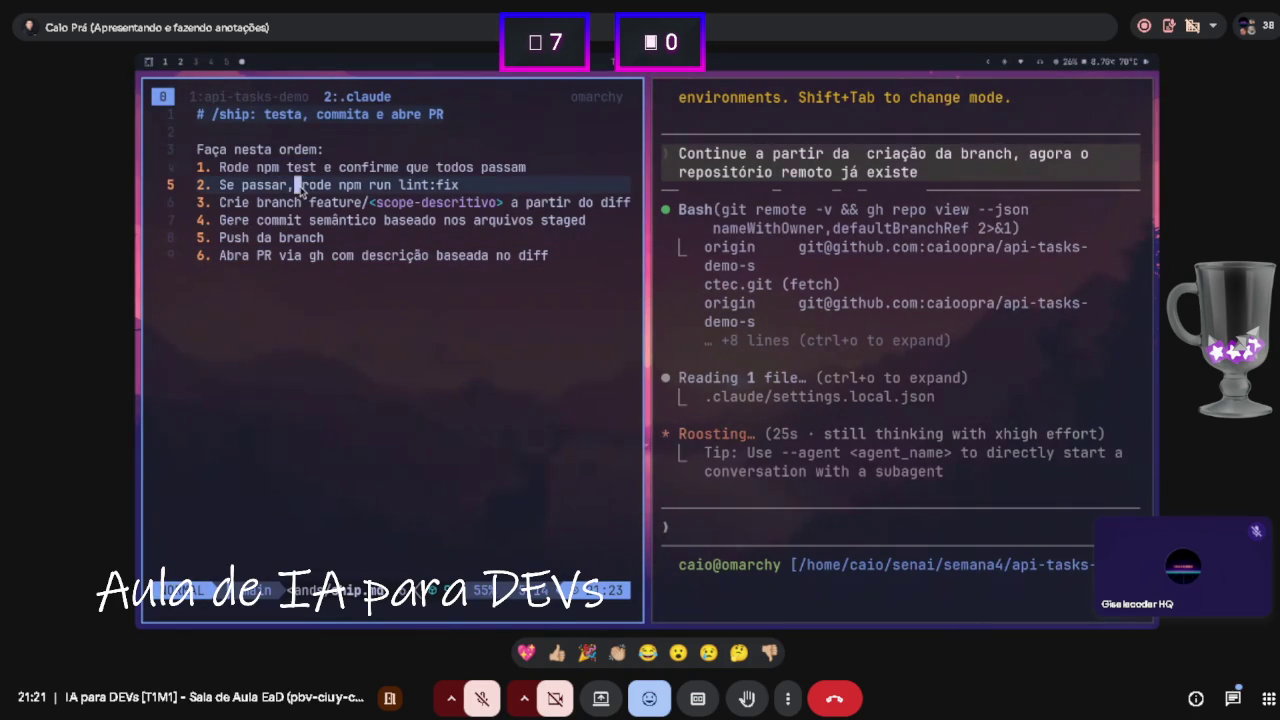
pyautogui.click(410, 186)
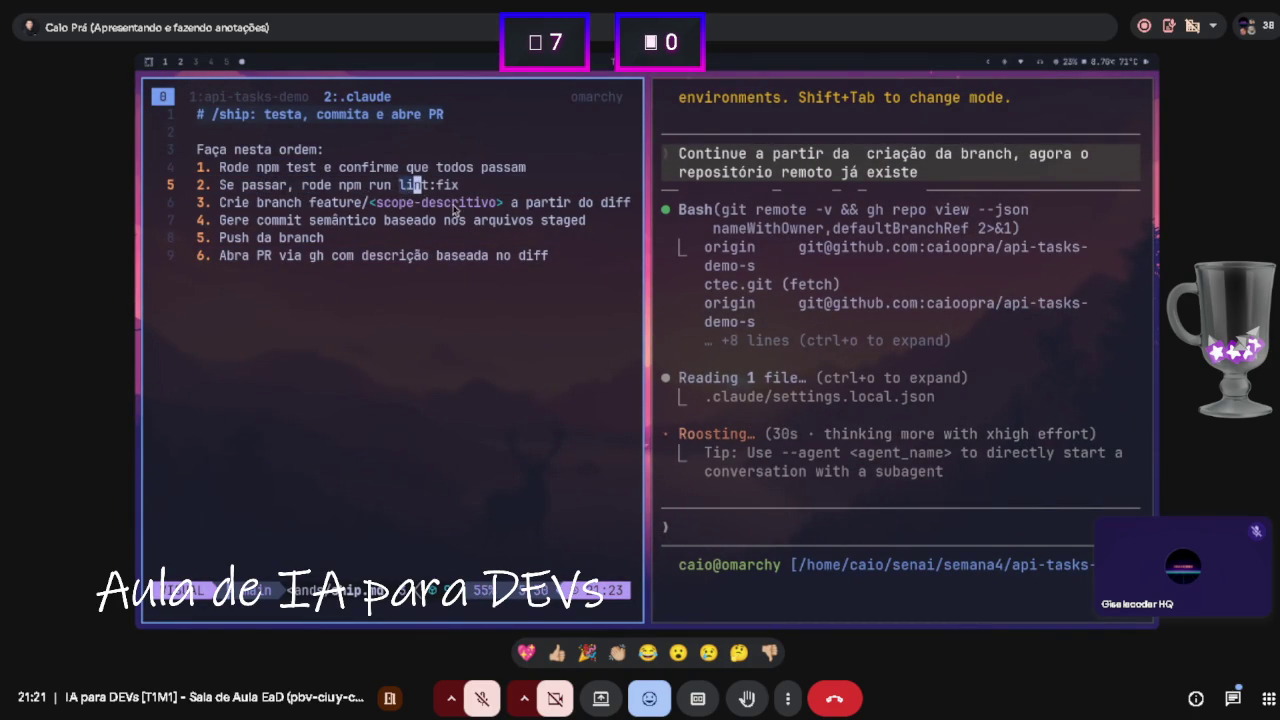
pyautogui.click(316, 203)
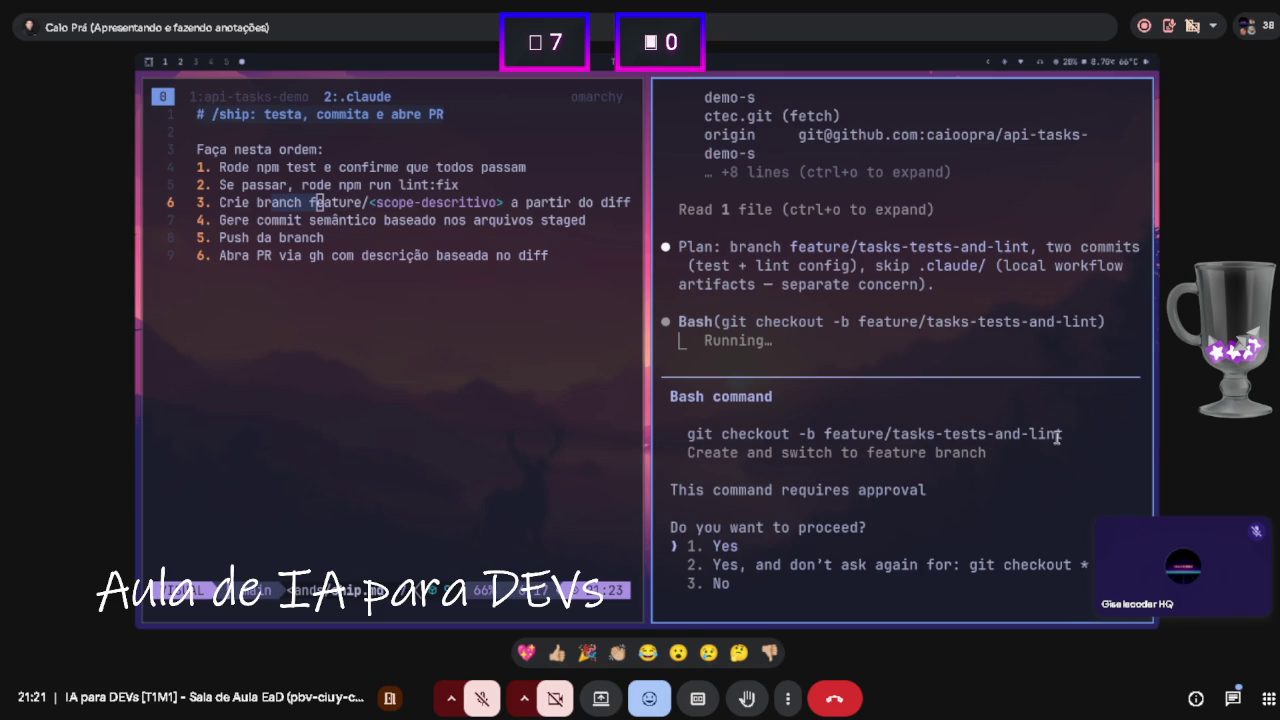
pyautogui.press('Return')
# - Highlight the commit step, the 'add tests/' command and the commit message summary for the class
pyautogui.click(291, 222)
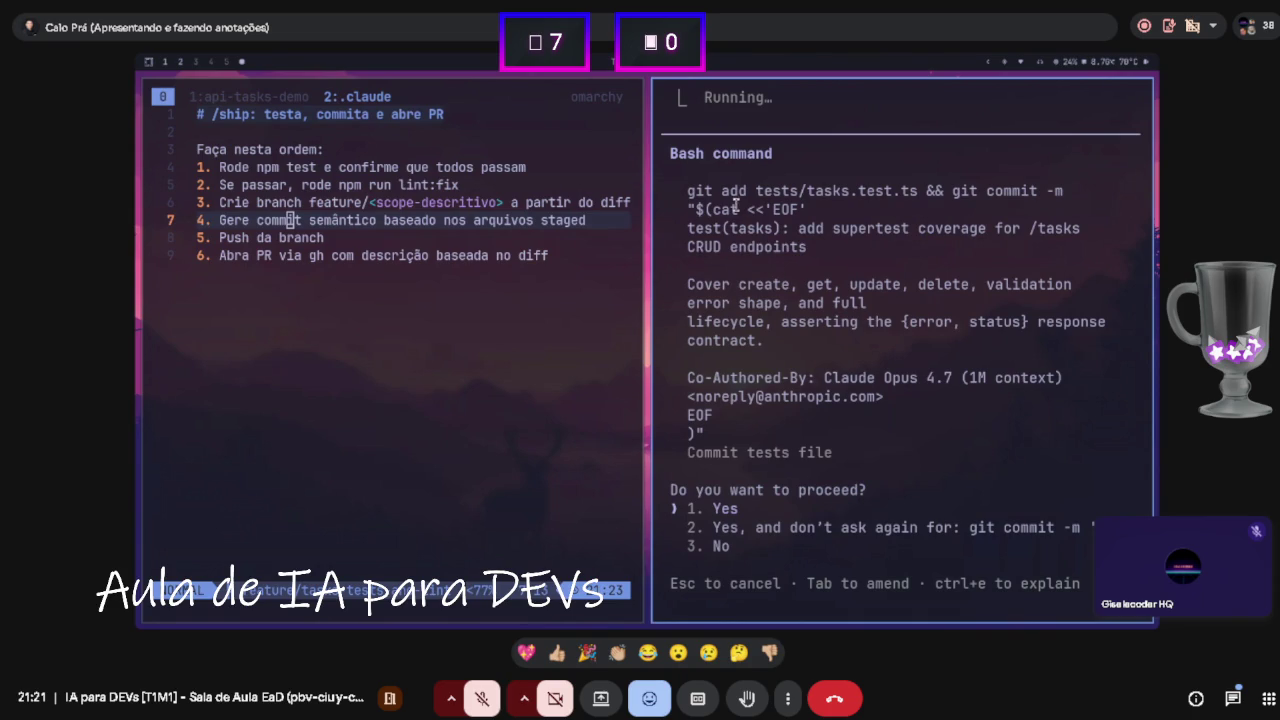
pyautogui.moveTo(728, 190); pyautogui.dragTo(870, 190)
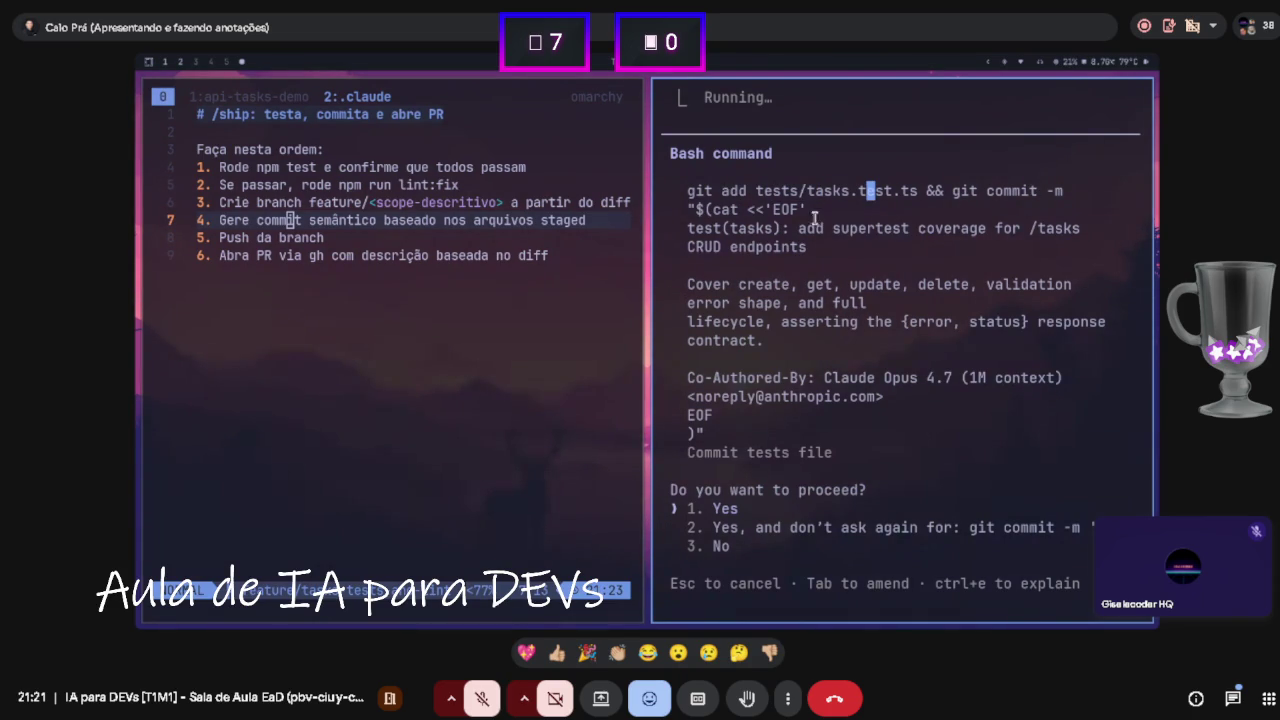
pyautogui.moveTo(692, 228)
pyautogui.mouseDown()
pyautogui.moveTo(774, 228)
pyautogui.moveTo(805, 245)
pyautogui.mouseUp()
# - Approve committing the tests file and the eslint config, and pushing the feature branch to origin
pyautogui.press('Return')
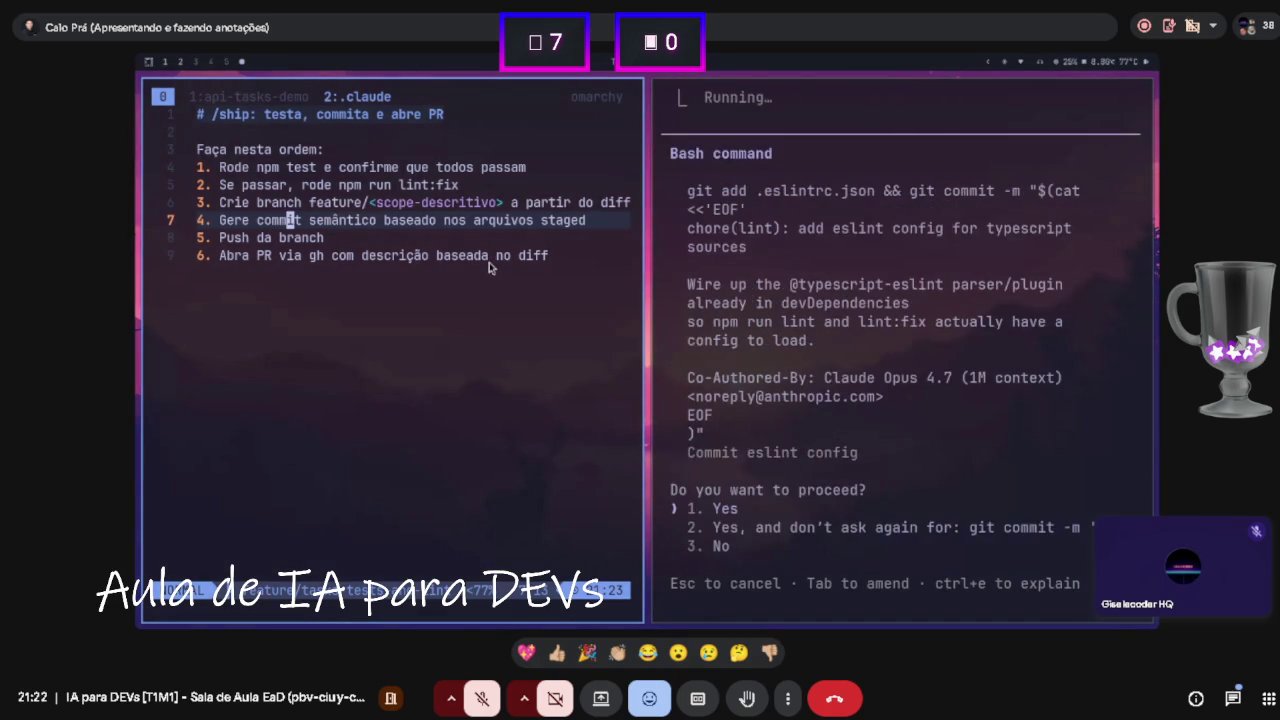
pyautogui.press('Return')
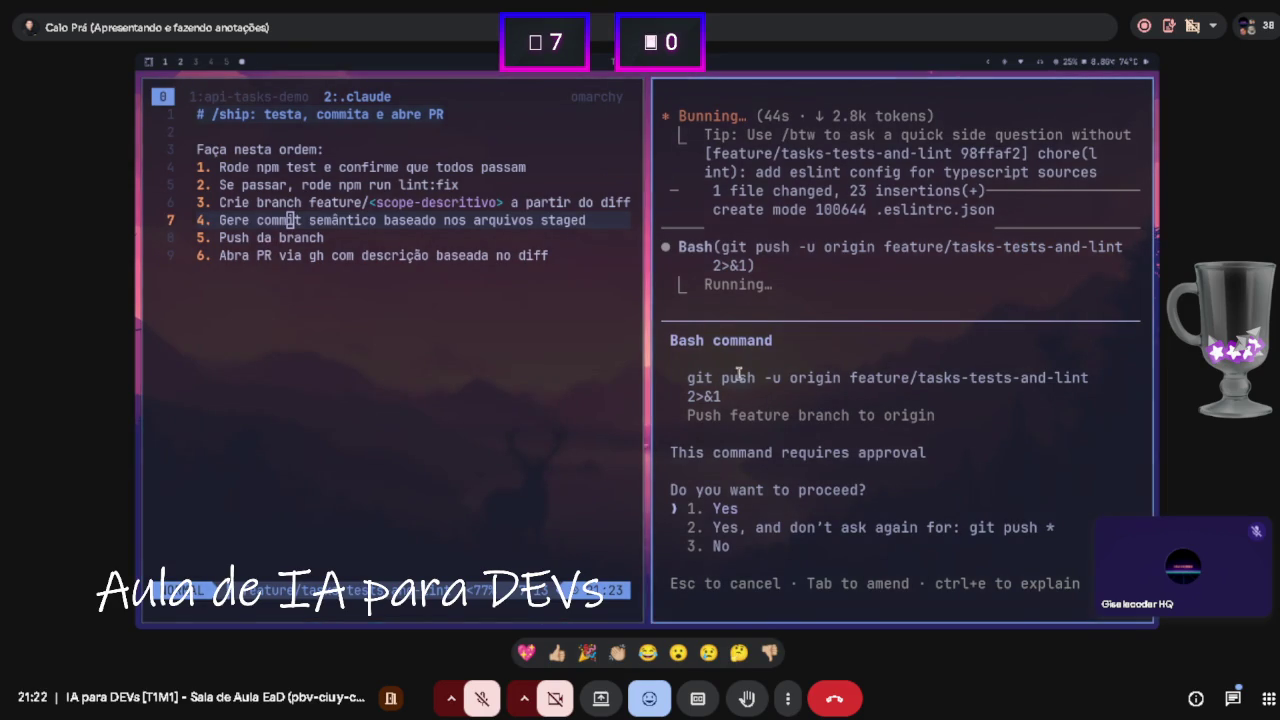
pyautogui.press('Return')
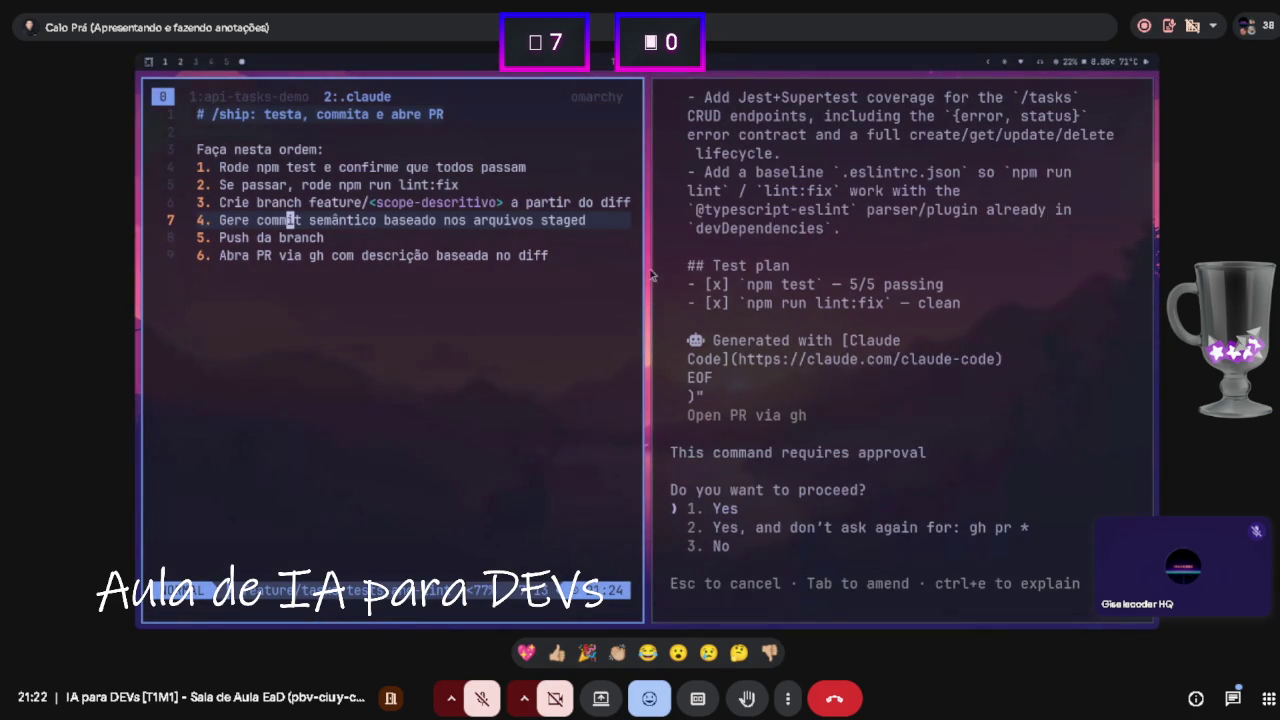
# - Review the push output and approve the gh pr create prompt to open PR #1
pyautogui.scroll(4, 823, 296)
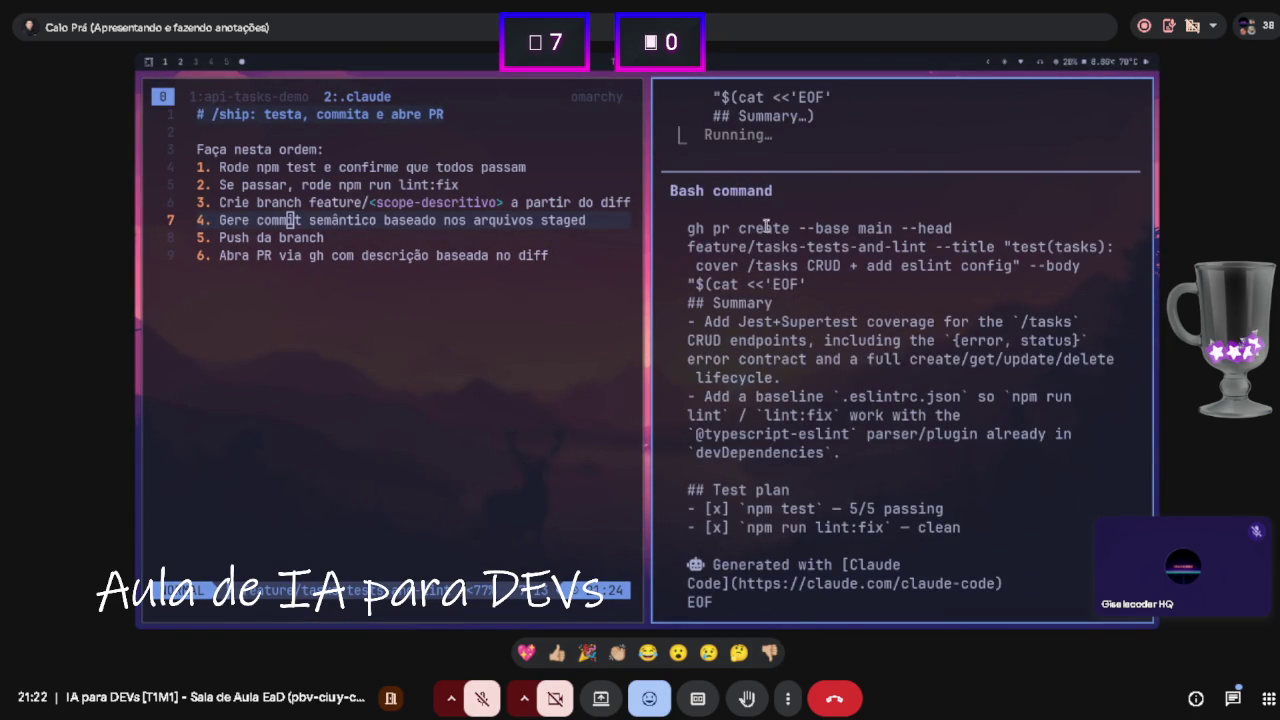
pyautogui.scroll(-3, 767, 228)
pyautogui.press('Return')
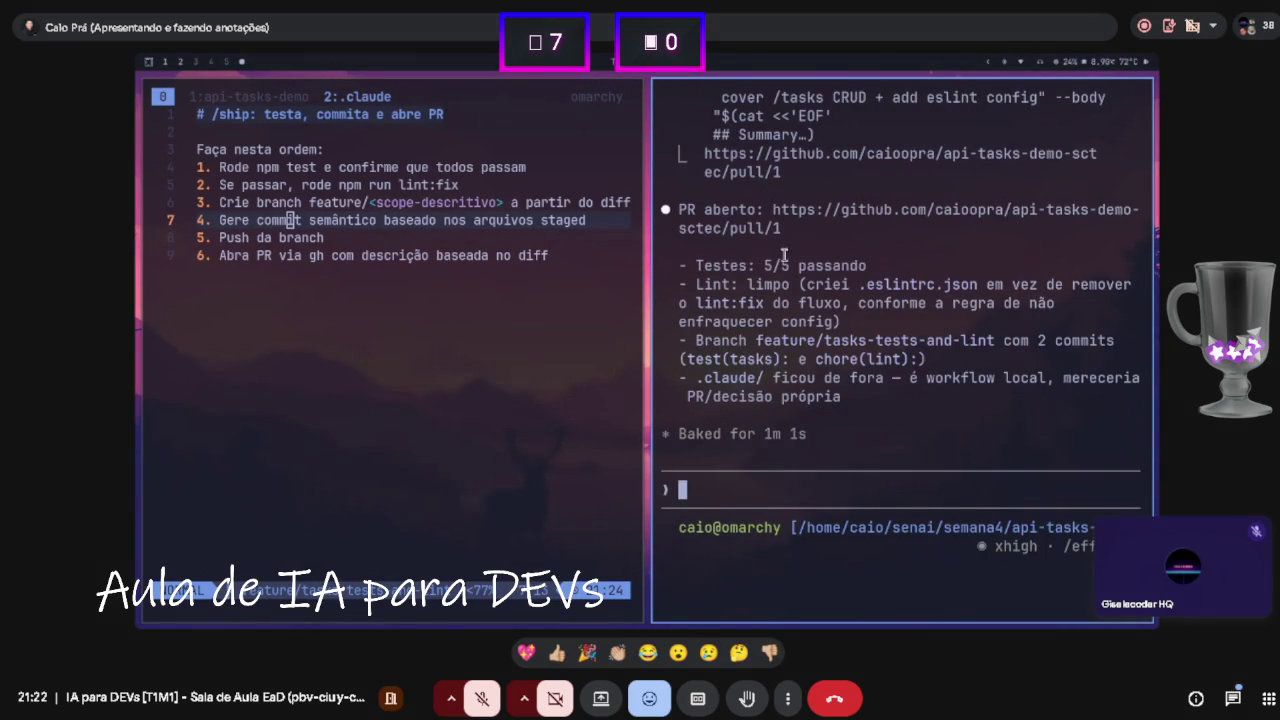
pyautogui.moveTo(753, 288); pyautogui.dragTo(786, 289)
pyautogui.click(776, 304)
pyautogui.moveTo(756, 341)
pyautogui.mouseDown()
pyautogui.moveTo(807, 328)
pyautogui.moveTo(830, 344)
pyautogui.mouseUp()
pyautogui.click(807, 368)
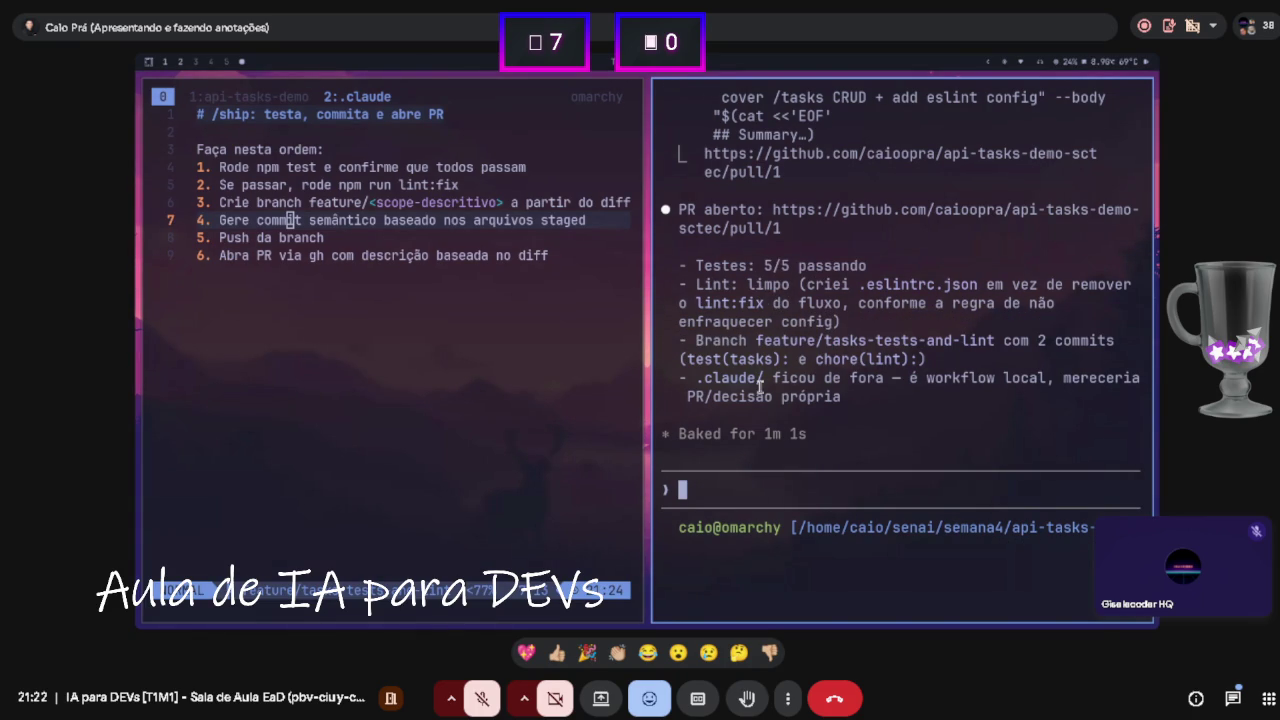
pyautogui.scroll(1, 698, 433)
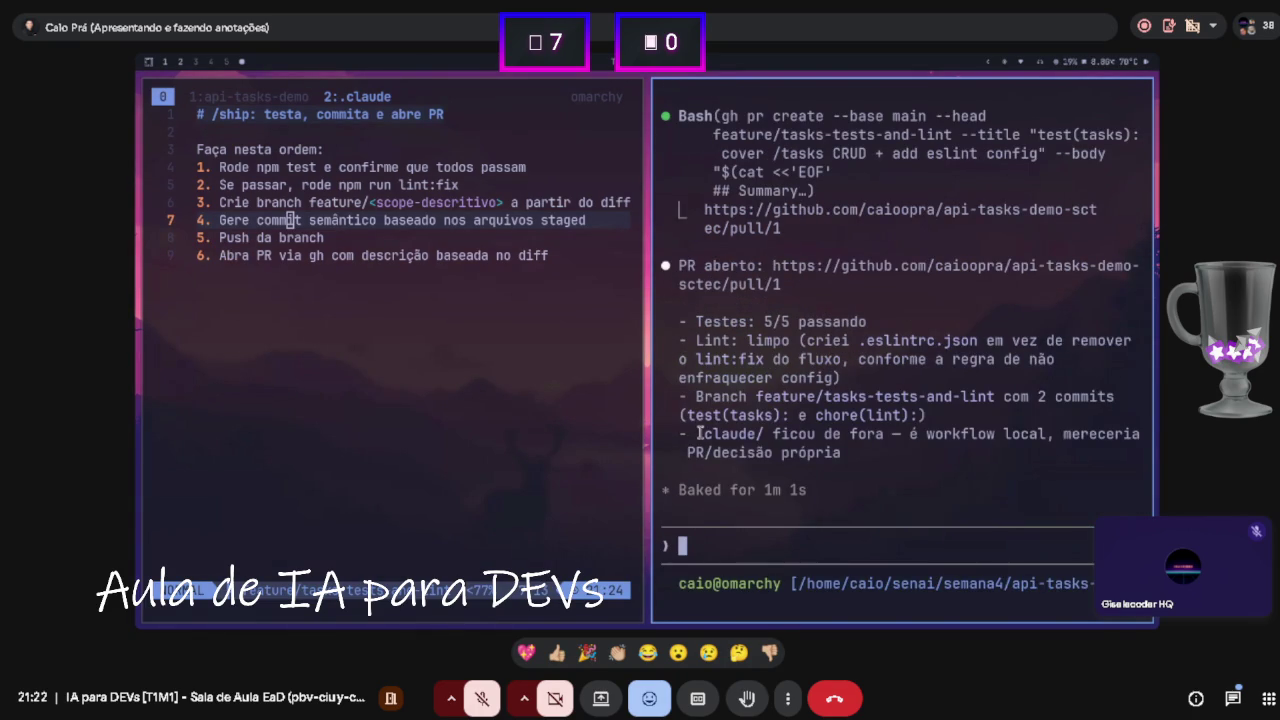
pyautogui.doubleClick(698, 433)
pyautogui.moveTo(960, 434); pyautogui.dragTo(992, 434)
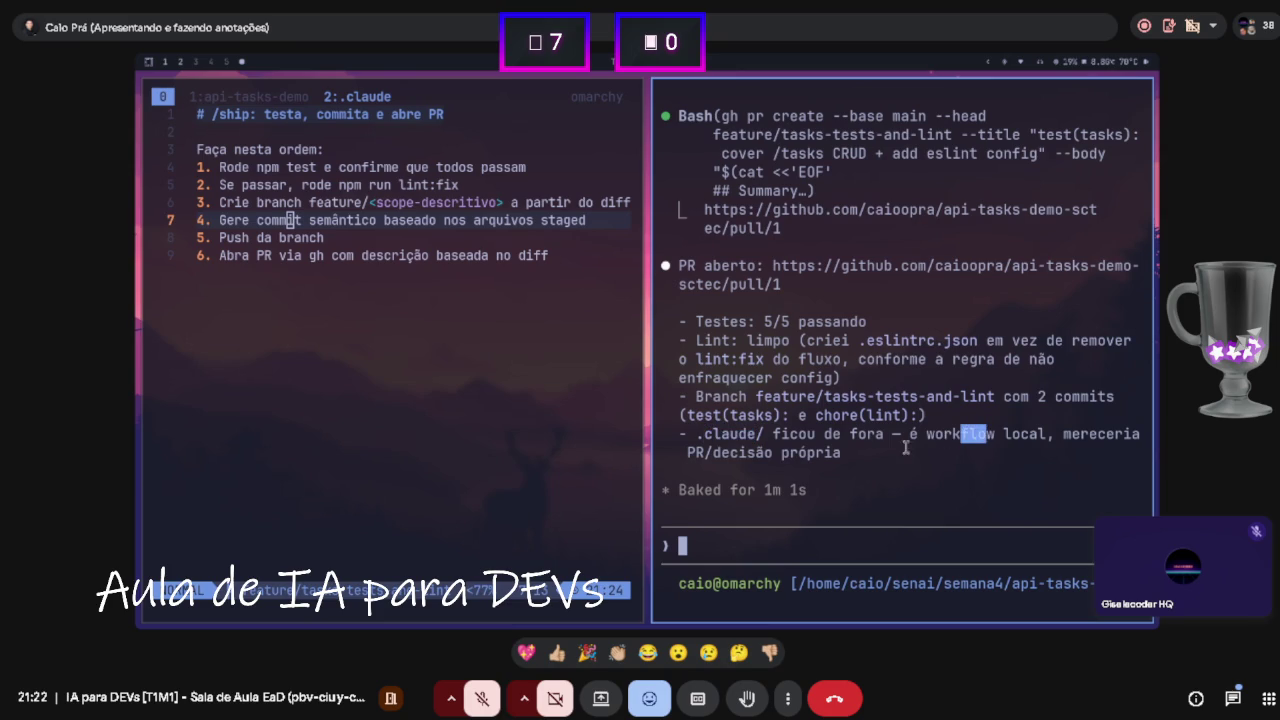
pyautogui.moveTo(695, 452); pyautogui.dragTo(772, 452)
pyautogui.click(801, 452)
pyautogui.scroll(1, 889, 326)
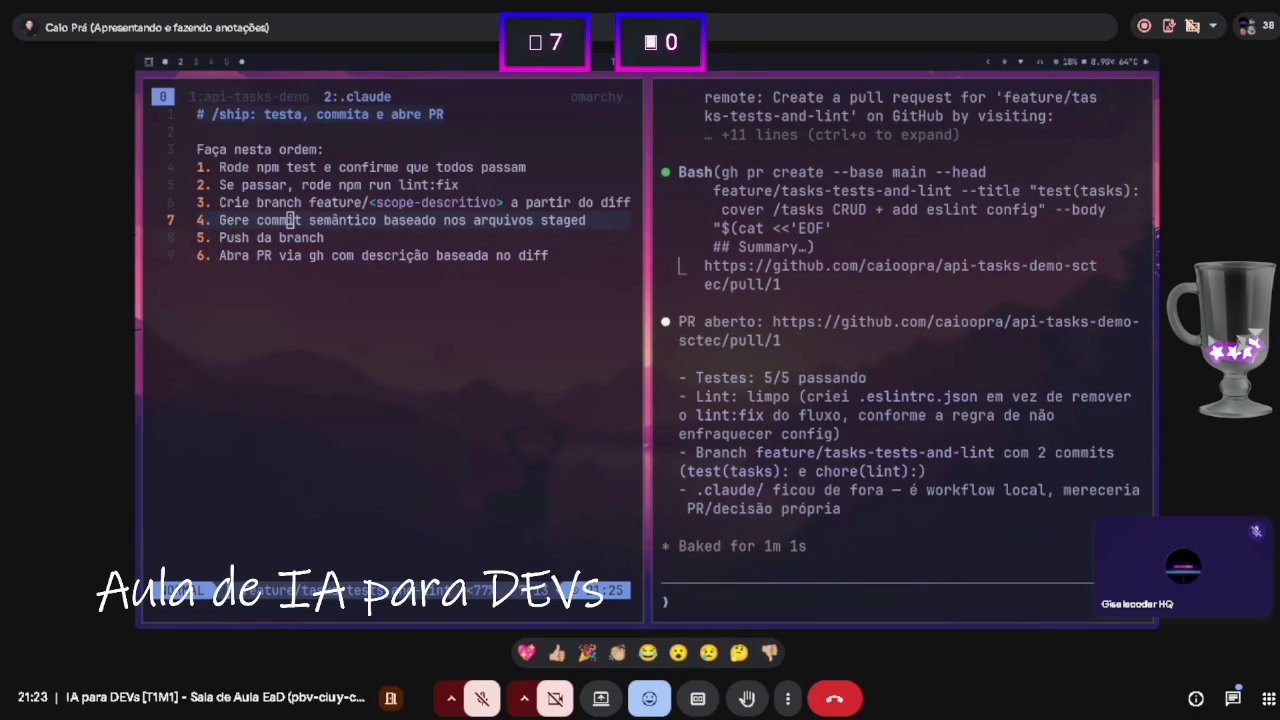
pyautogui.press('super+shift+b')
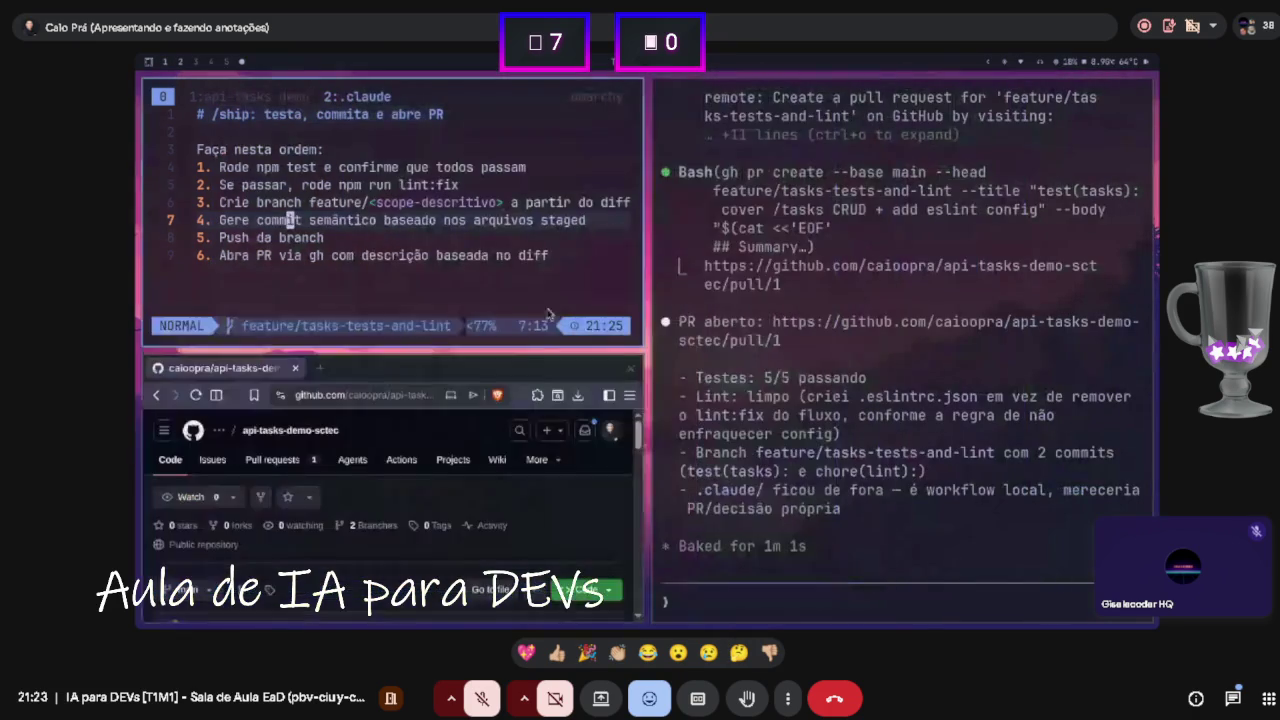
# - Move the browser over the terminal, maximize it and zoom in on the GitHub repository
pyautogui.moveTo(484, 378)
pyautogui.mouseDown()
pyautogui.moveTo(960, 306)
pyautogui.moveTo(850, 366)
pyautogui.mouseUp()
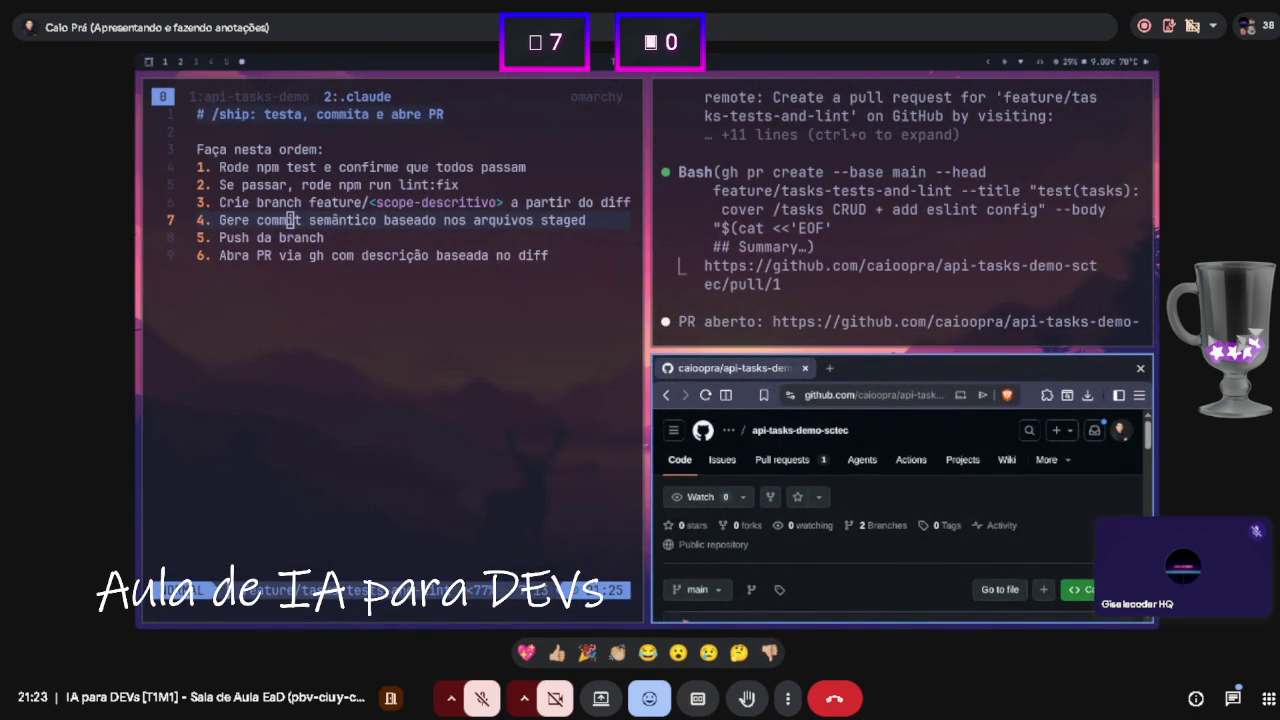
pyautogui.press('super+alt+f')
pyautogui.hotkey('ctrl', '+')
pyautogui.hotkey('ctrl', '+')
pyautogui.hotkey('ctrl', '+')
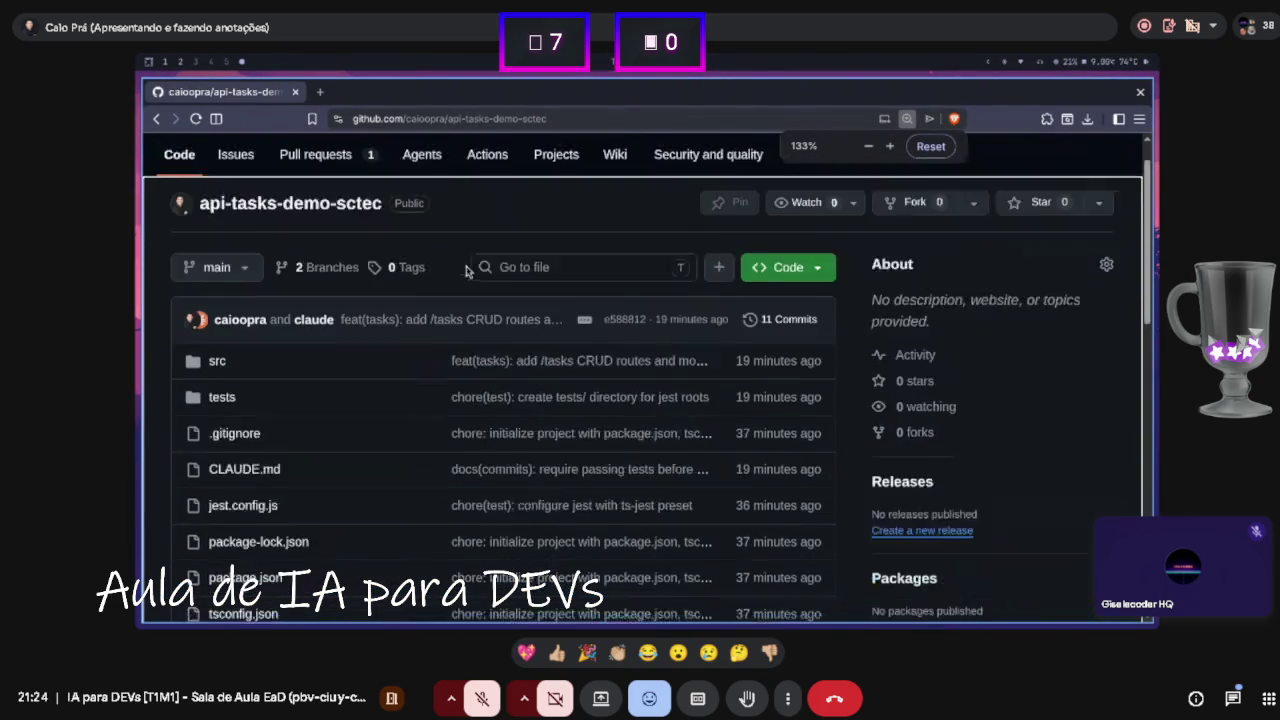
pyautogui.scroll(-1, 466, 271)
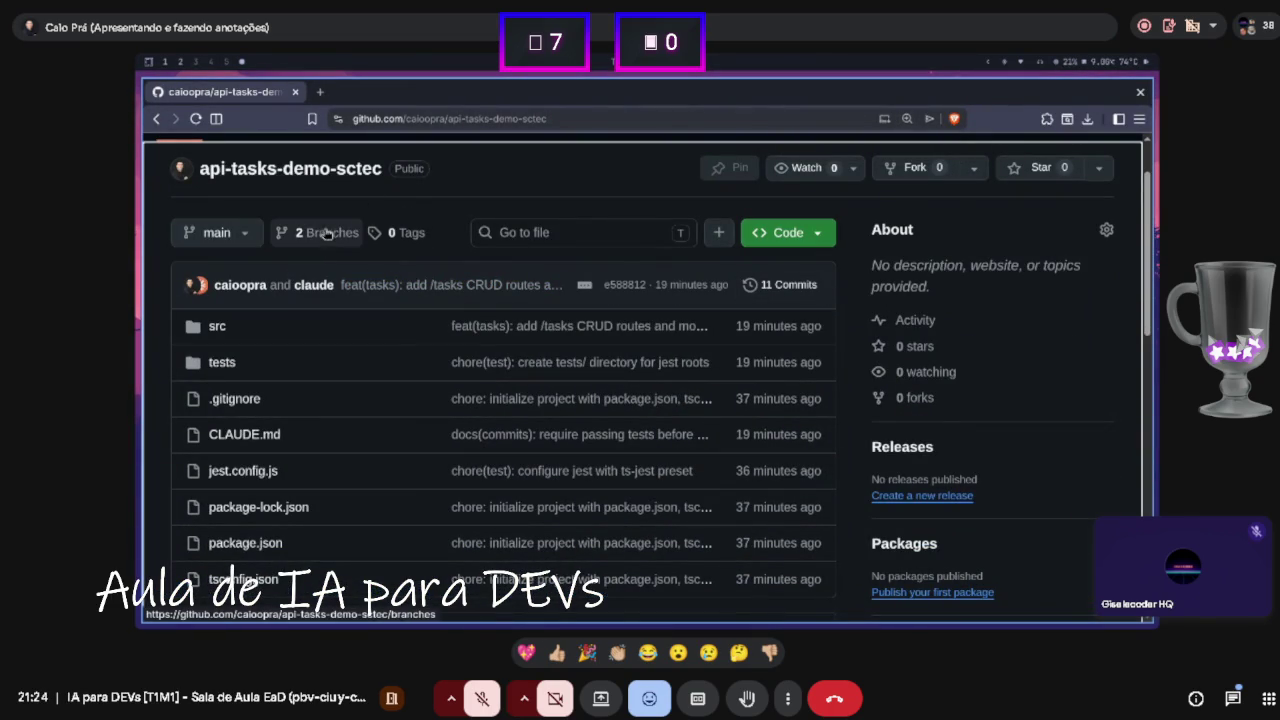
pyautogui.scroll(2, 326, 240)
# - Open the repository's Branches list, then its Pull requests list
pyautogui.click(320, 314)
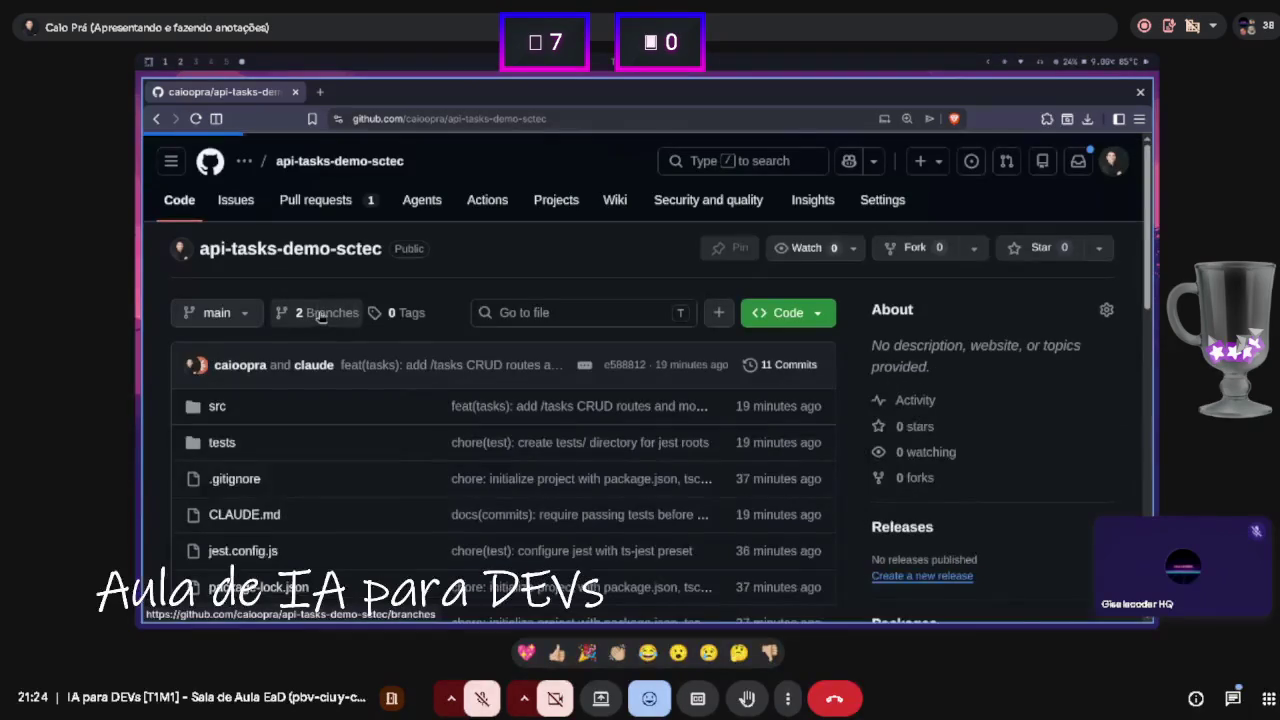
pyautogui.scroll(-2, 255, 397)
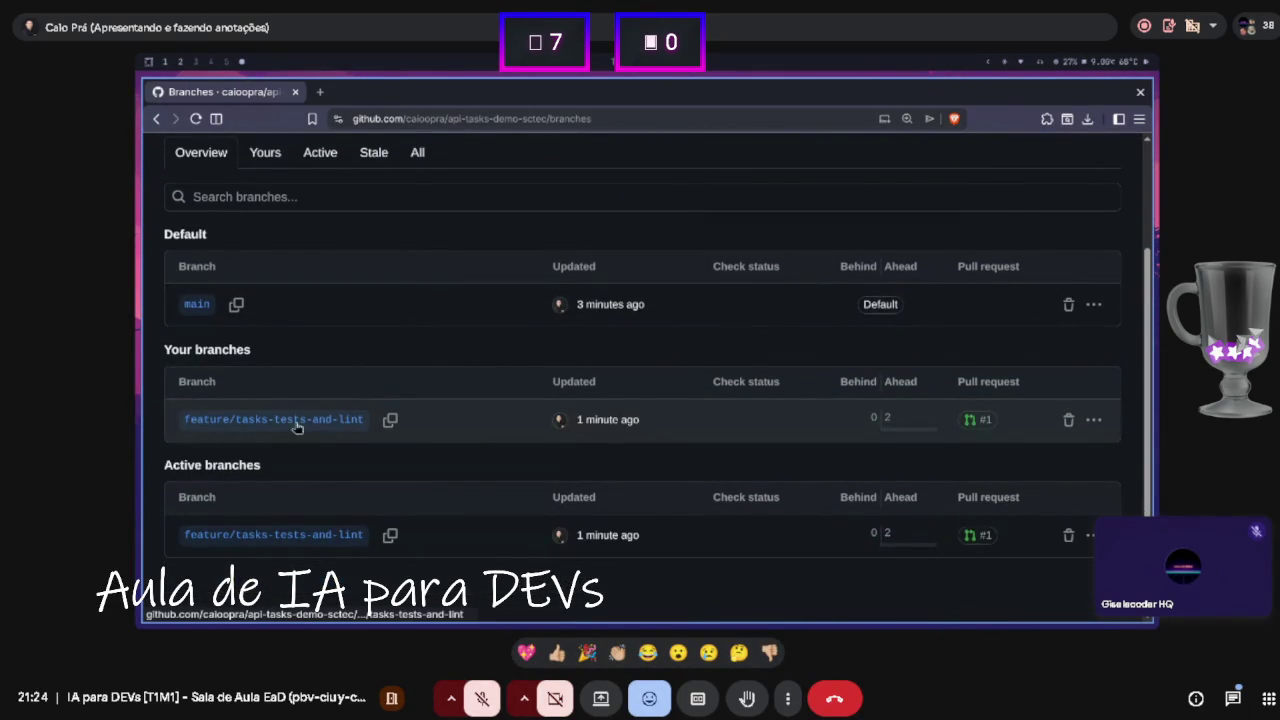
pyautogui.scroll(3, 285, 300)
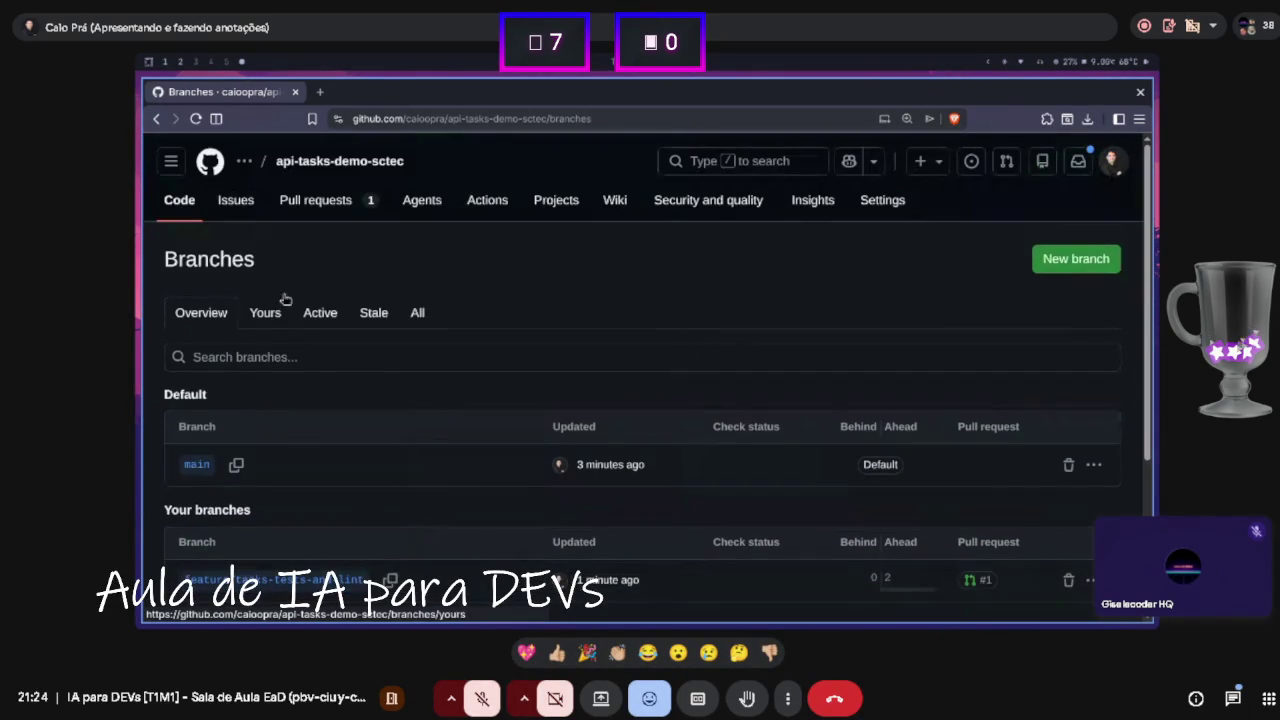
pyautogui.click(318, 200)
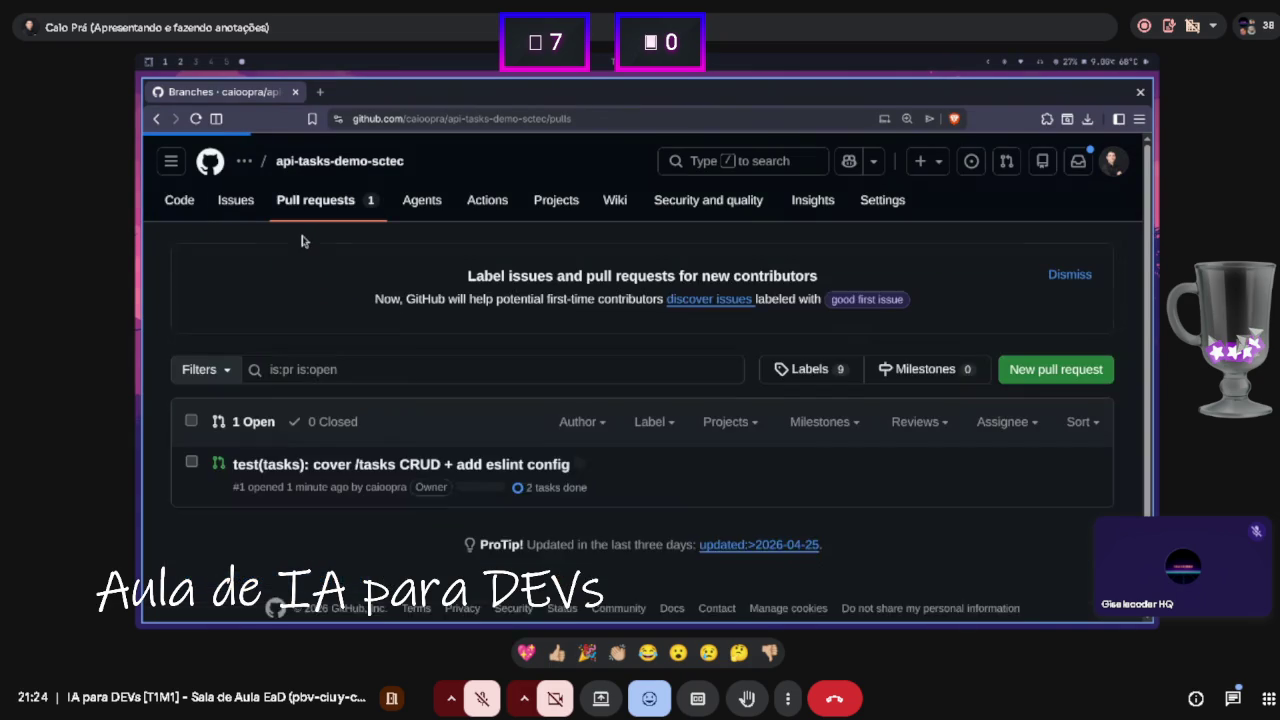
# - Open PR #1, highlight its no-conflicts merge status line, and return to the terminal panes
pyautogui.scroll(-1, 305, 300)
pyautogui.click(400, 440)
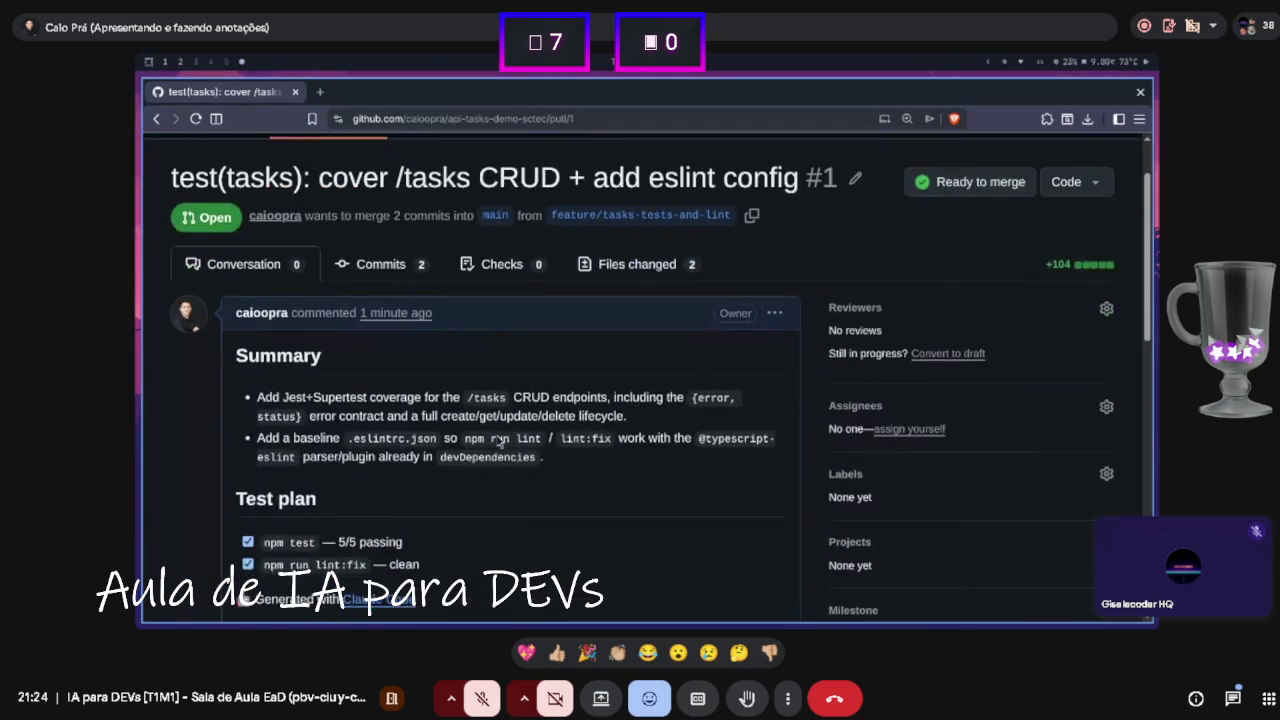
pyautogui.scroll(-3, 497, 441)
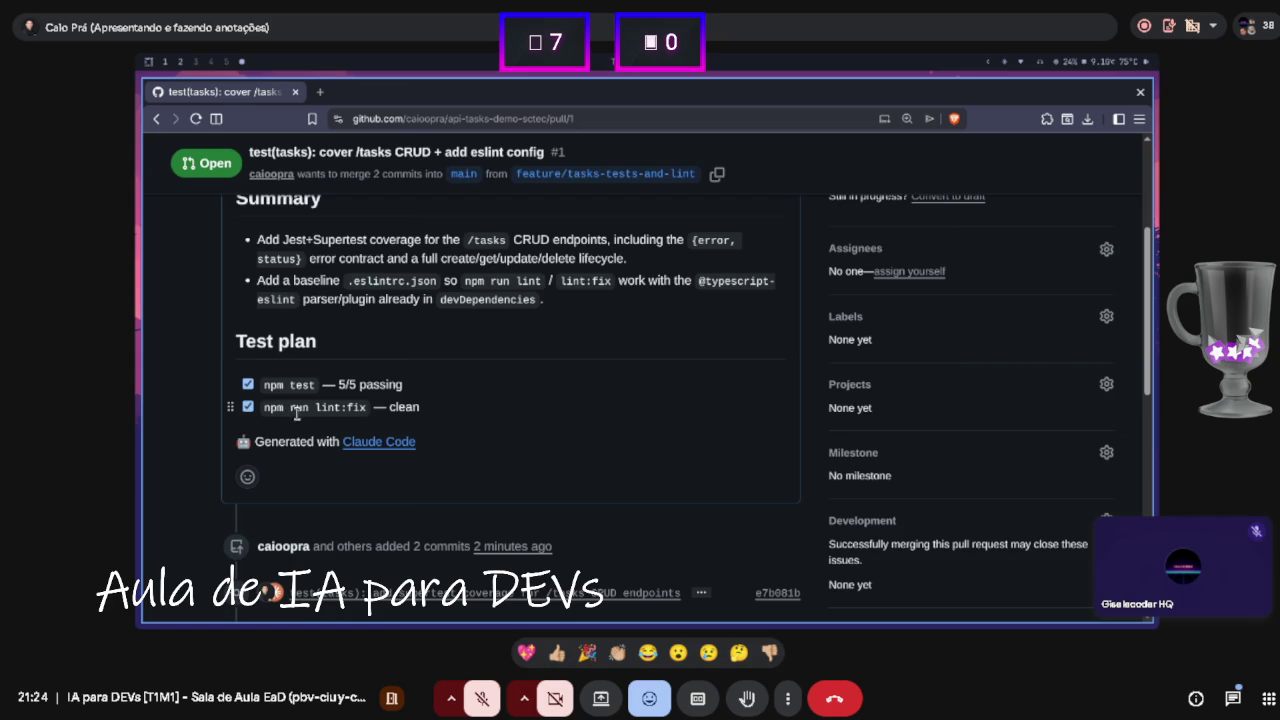
pyautogui.scroll(-6, 405, 425)
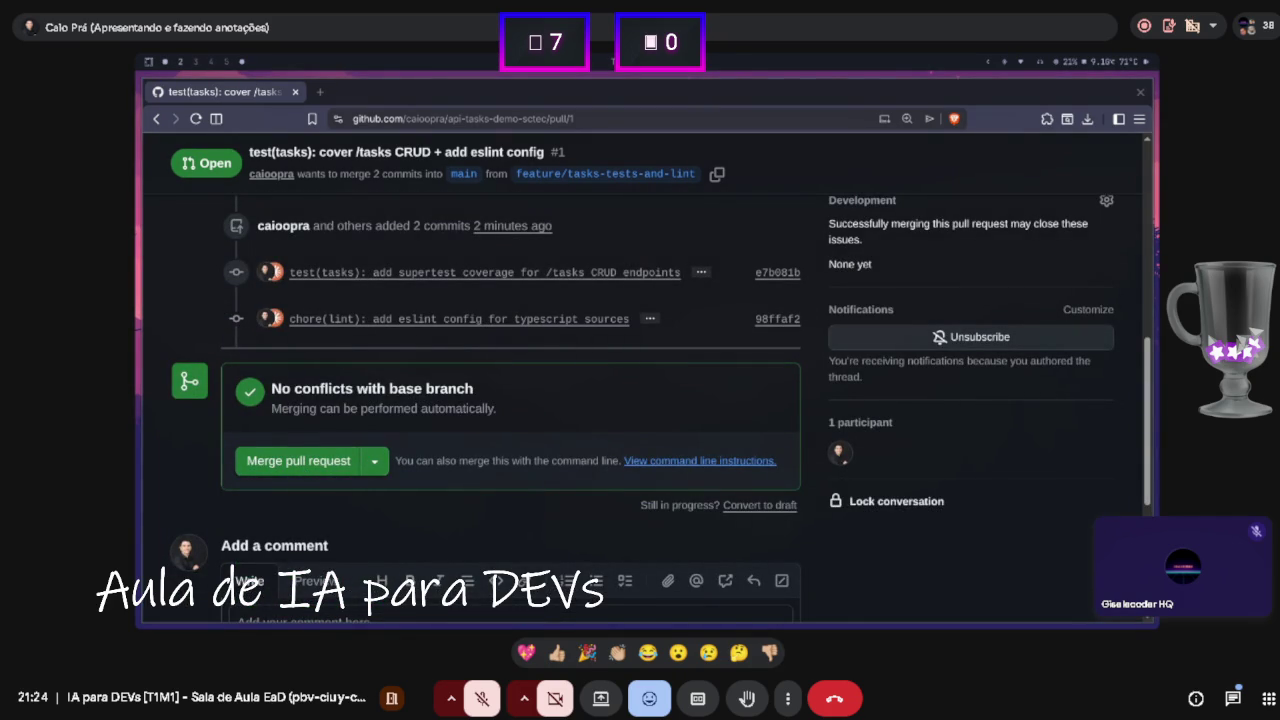
pyautogui.tripleClick(527, 413)
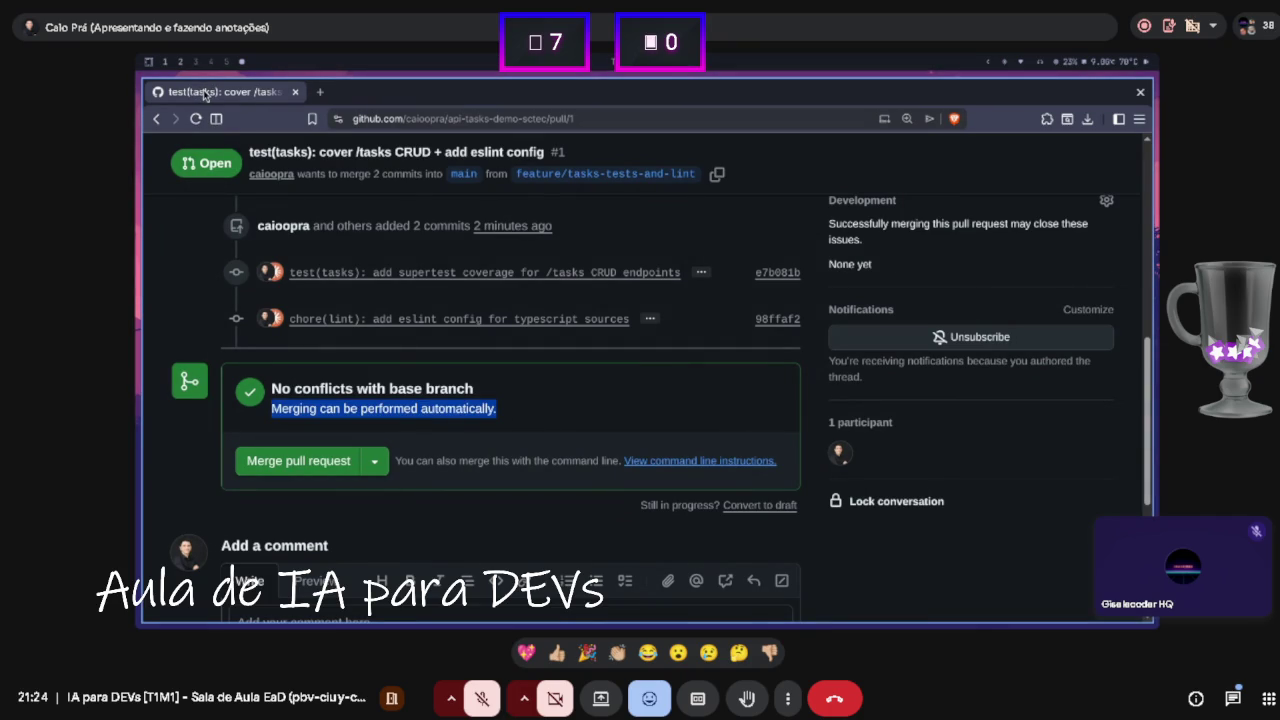
pyautogui.press('super+w')
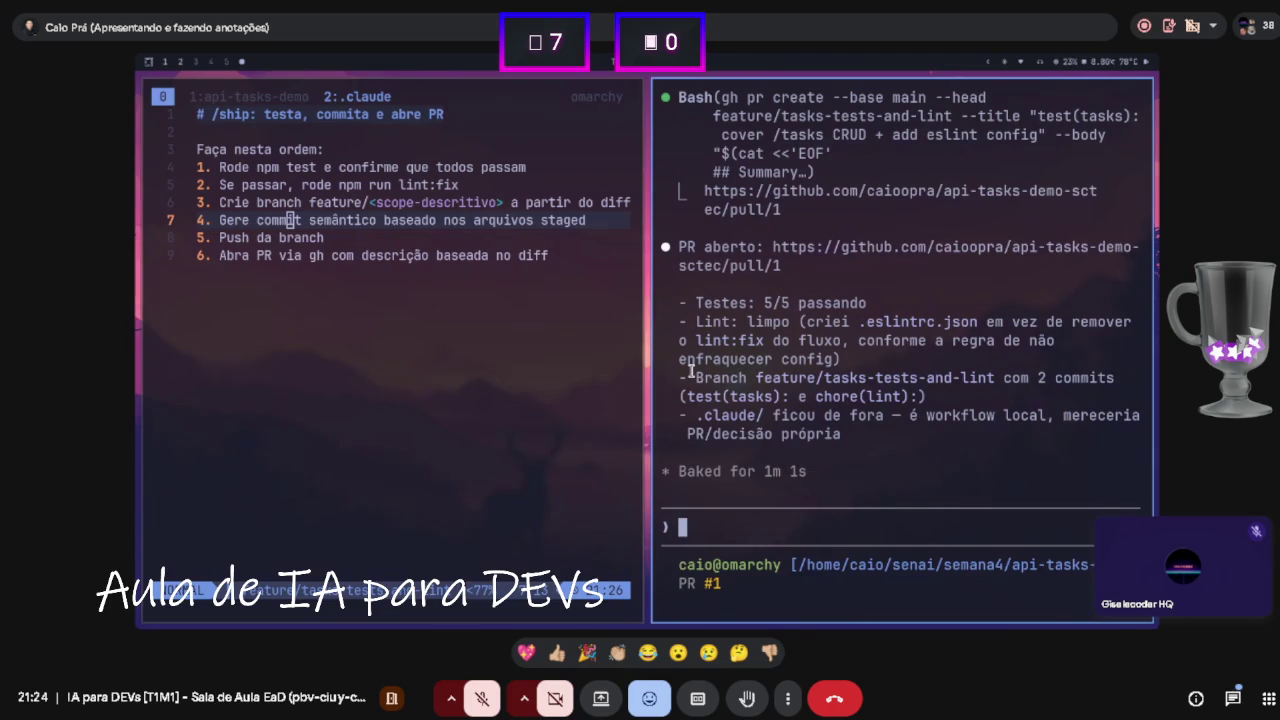
# - Quit the Neovim notes with :q, clear the shell, and cd .. into api-tasks-demo
pyautogui.click(536, 270)
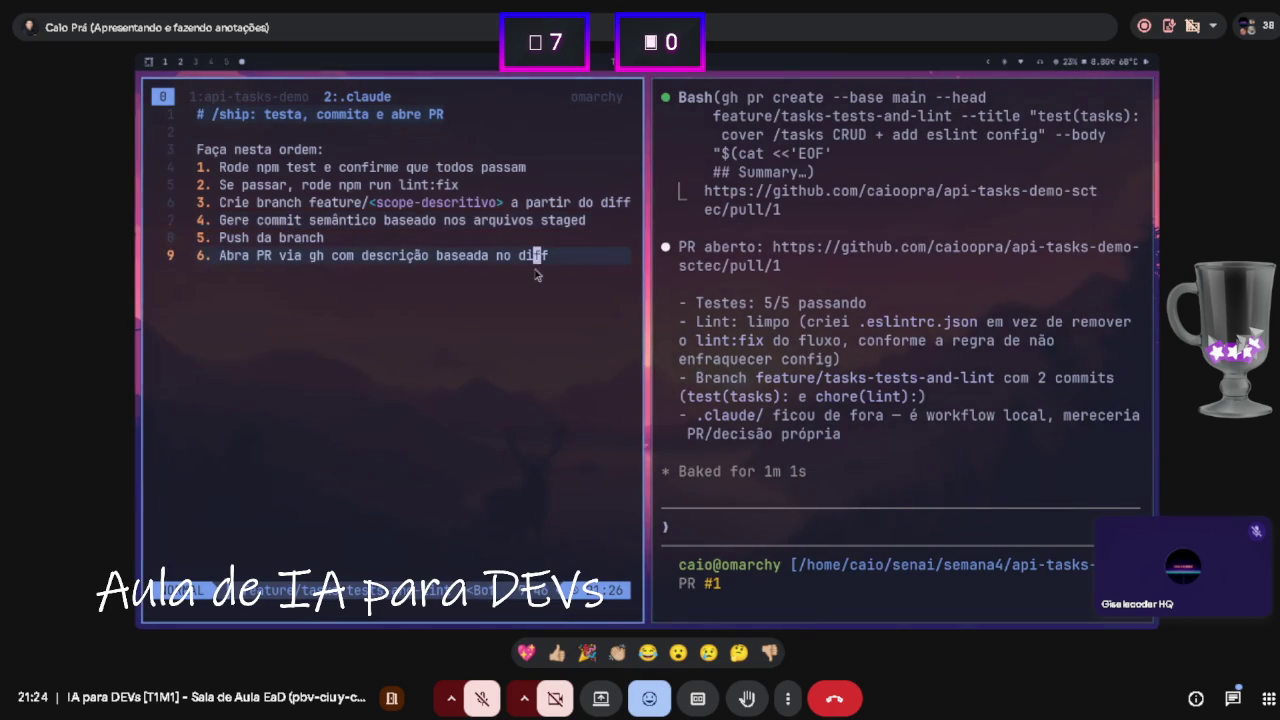
pyautogui.write(':q')
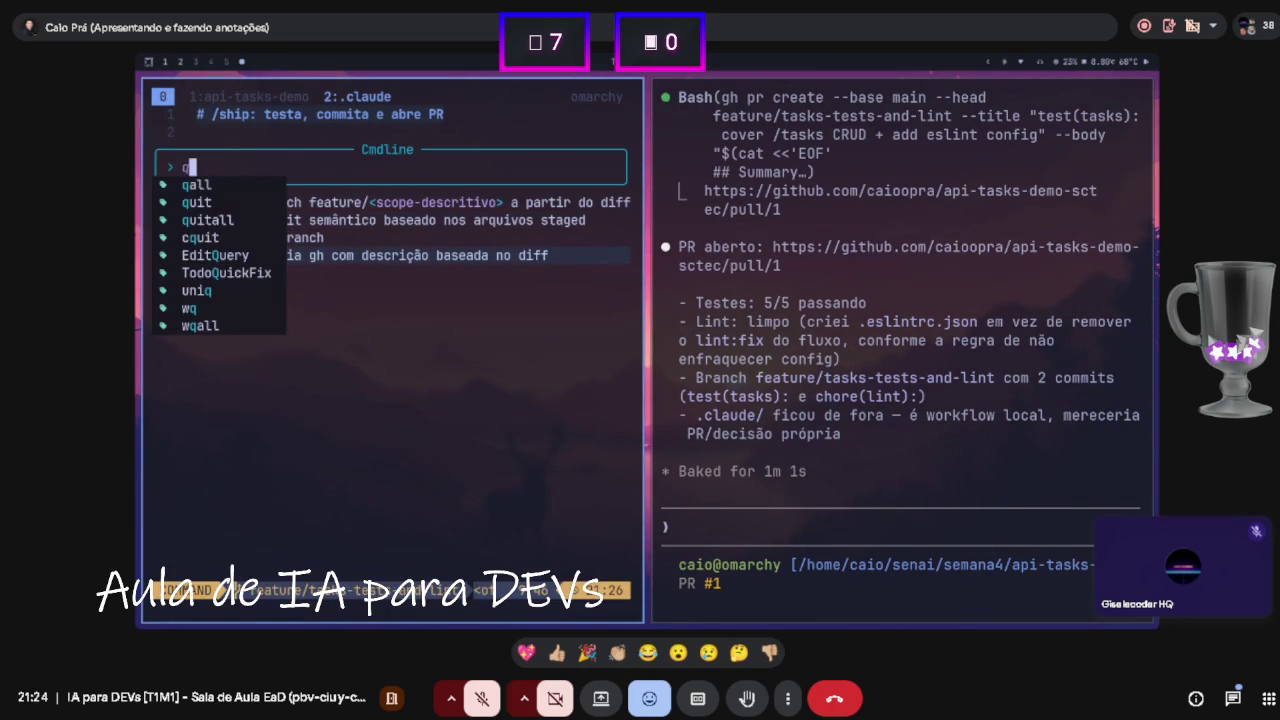
pyautogui.press('Return')
pyautogui.write('clear')
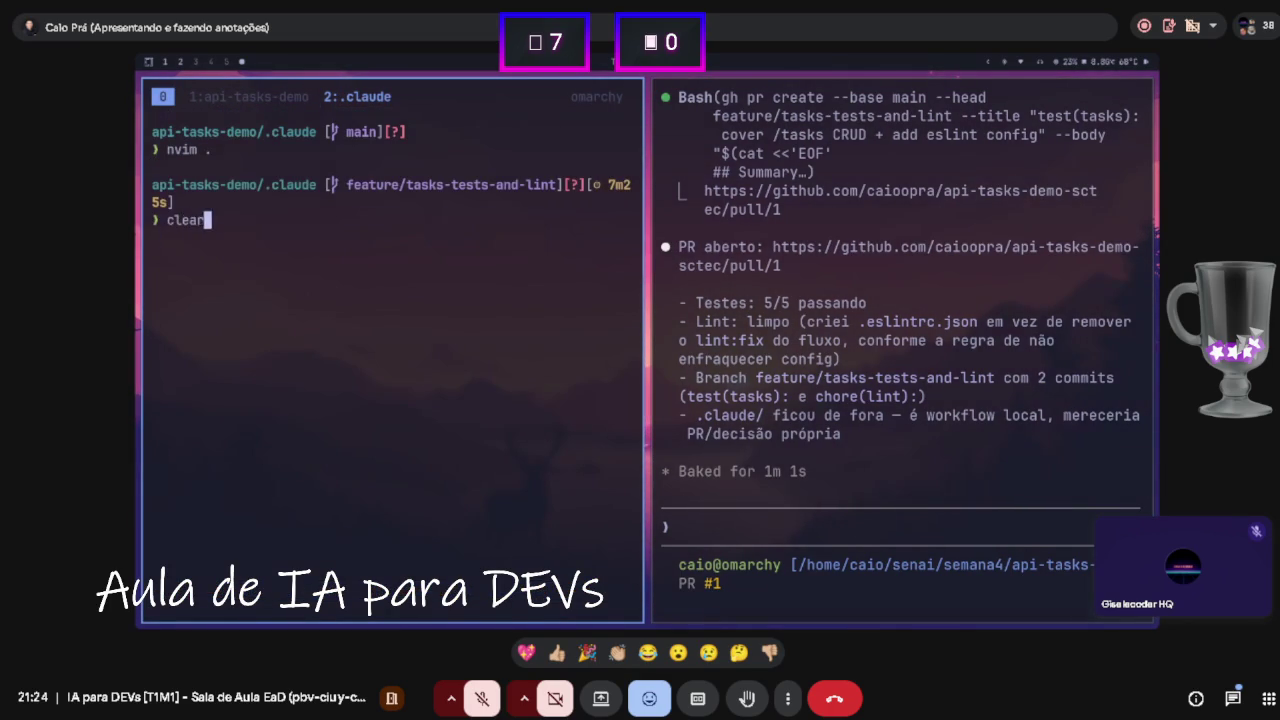
pyautogui.press('Return')
pyautogui.write('cd ..')
pyautogui.press('Return')
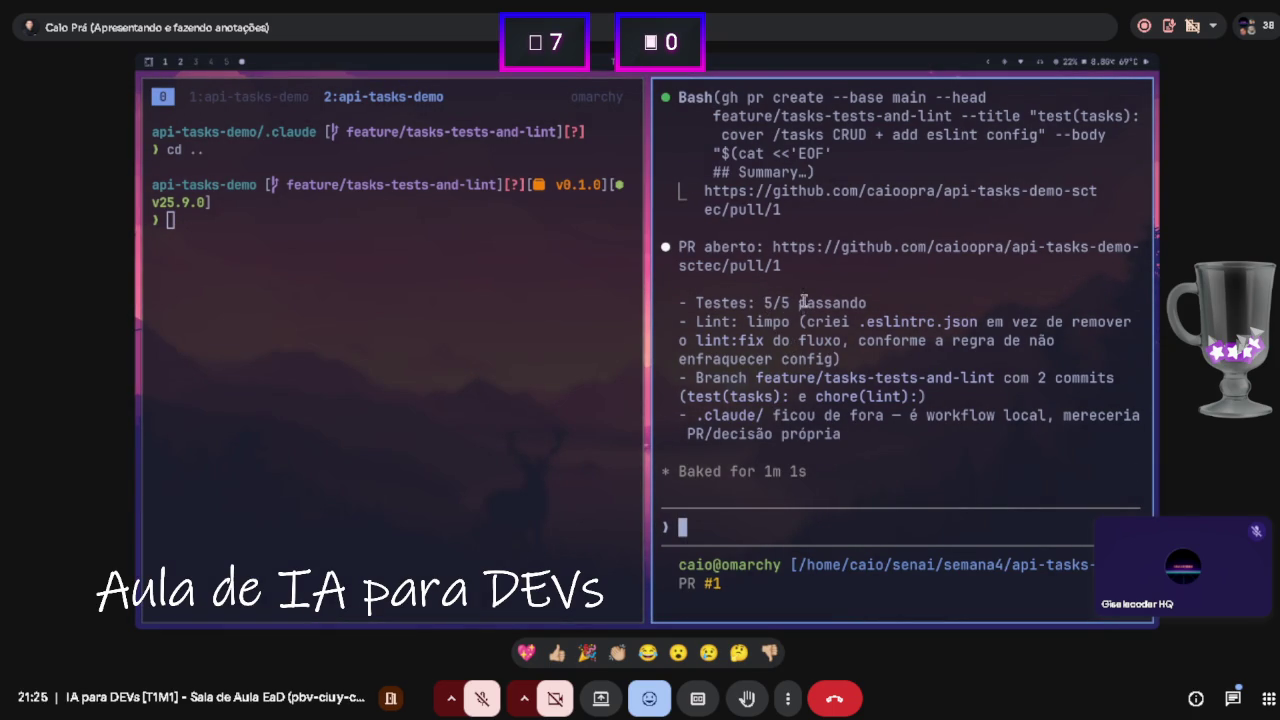
pyautogui.scroll(1, 805, 305)
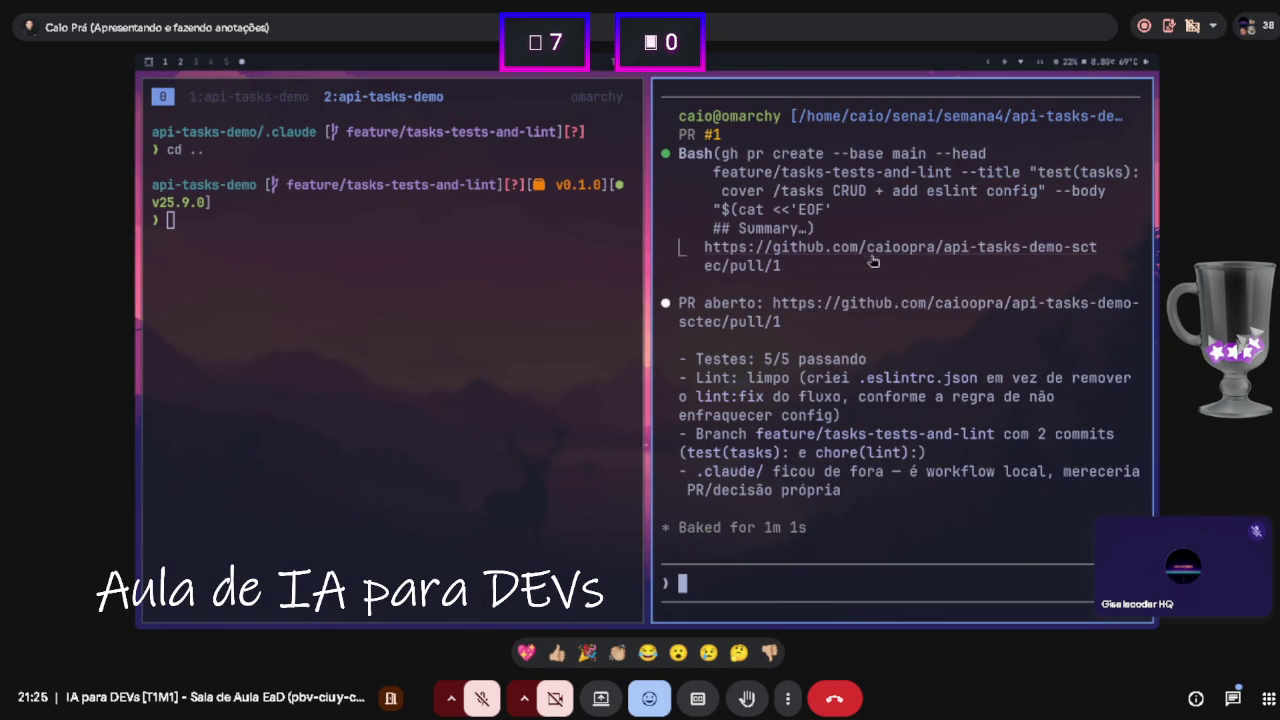
pyautogui.scroll(3, 858, 300)
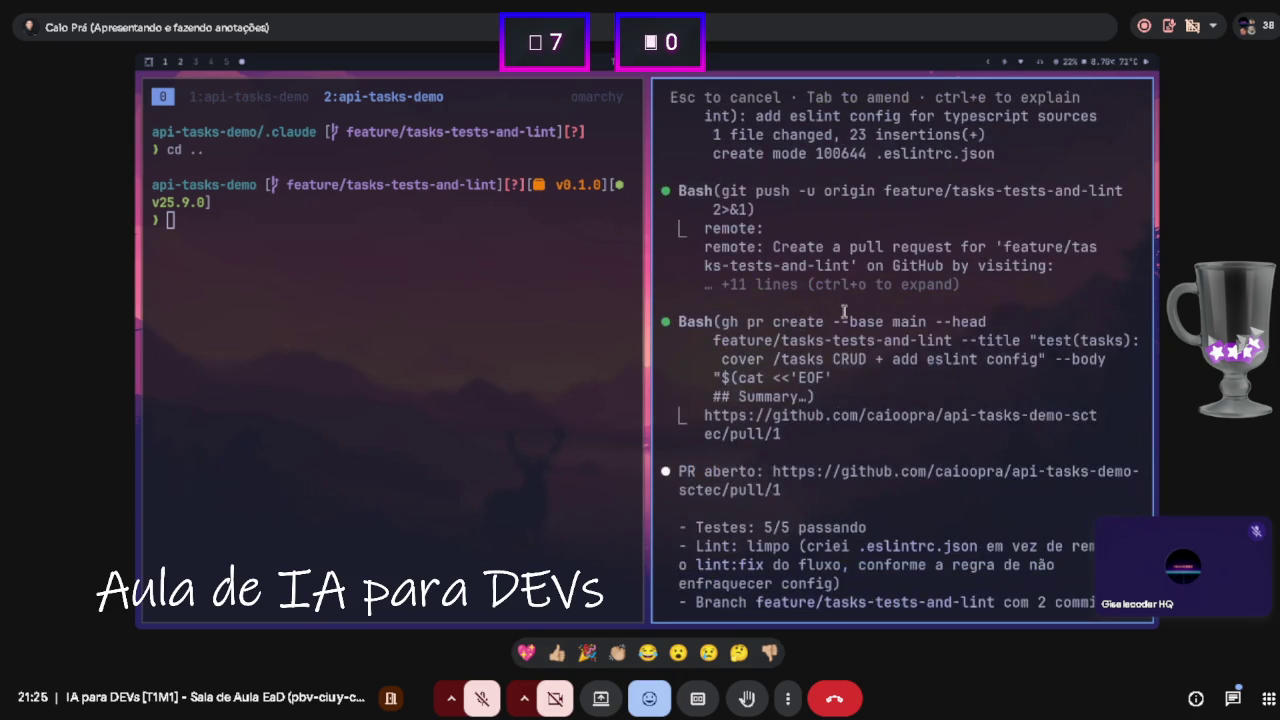
pyautogui.scroll(-3, 844, 306)
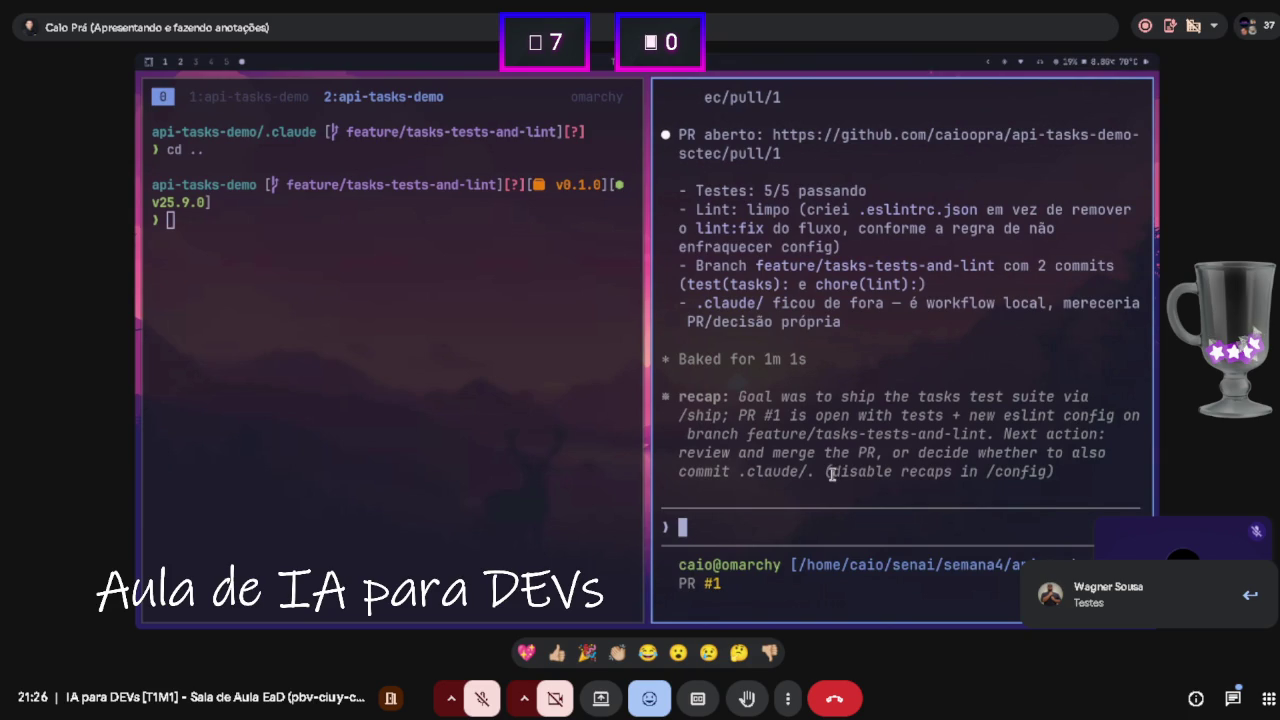
# - Discard the half-typed /rev command and list ~/.claude from the left shell pane
pyautogui.write('/')
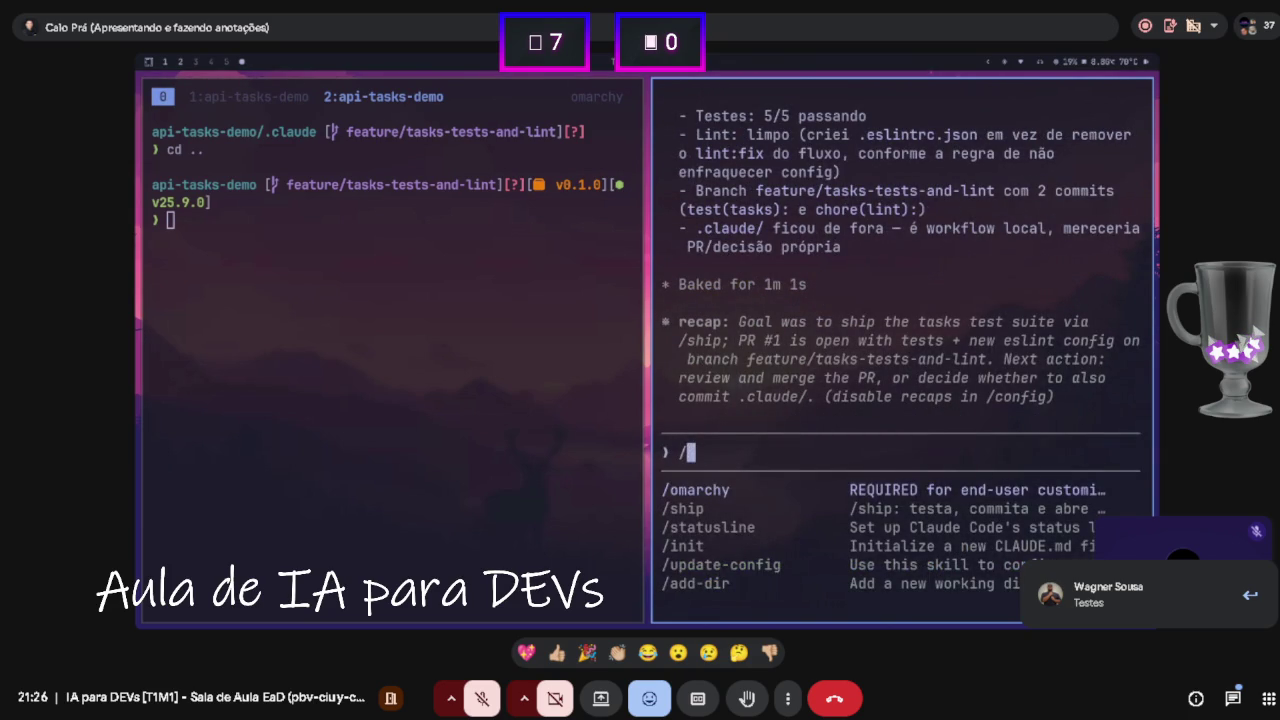
pyautogui.write('rev')
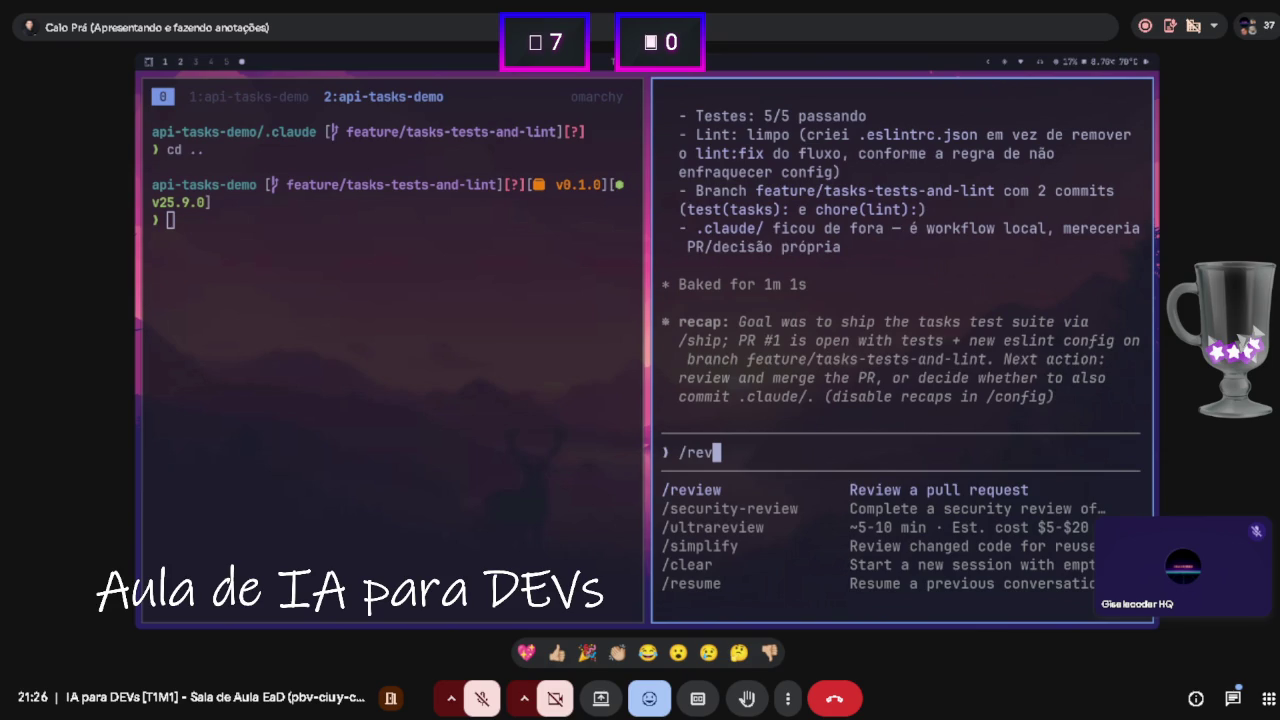
pyautogui.press('BackSpace')
pyautogui.press('BackSpace')
pyautogui.press('BackSpace')
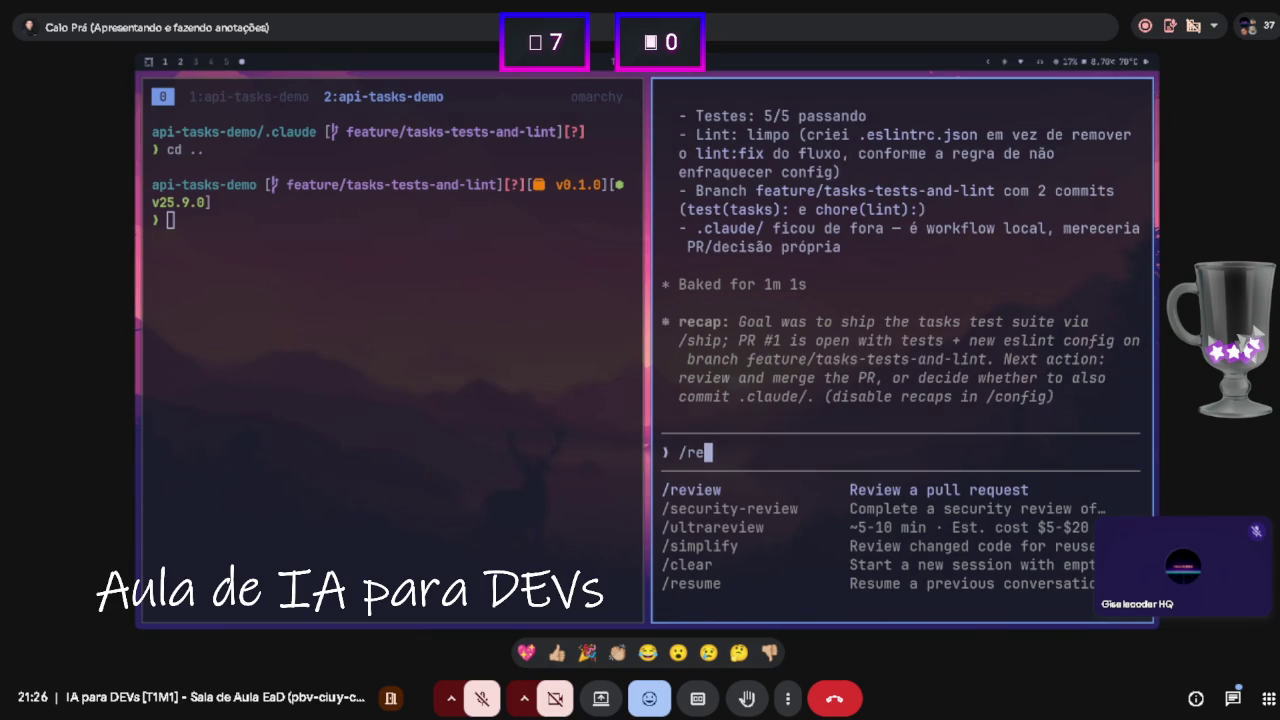
pyautogui.click(503, 438)
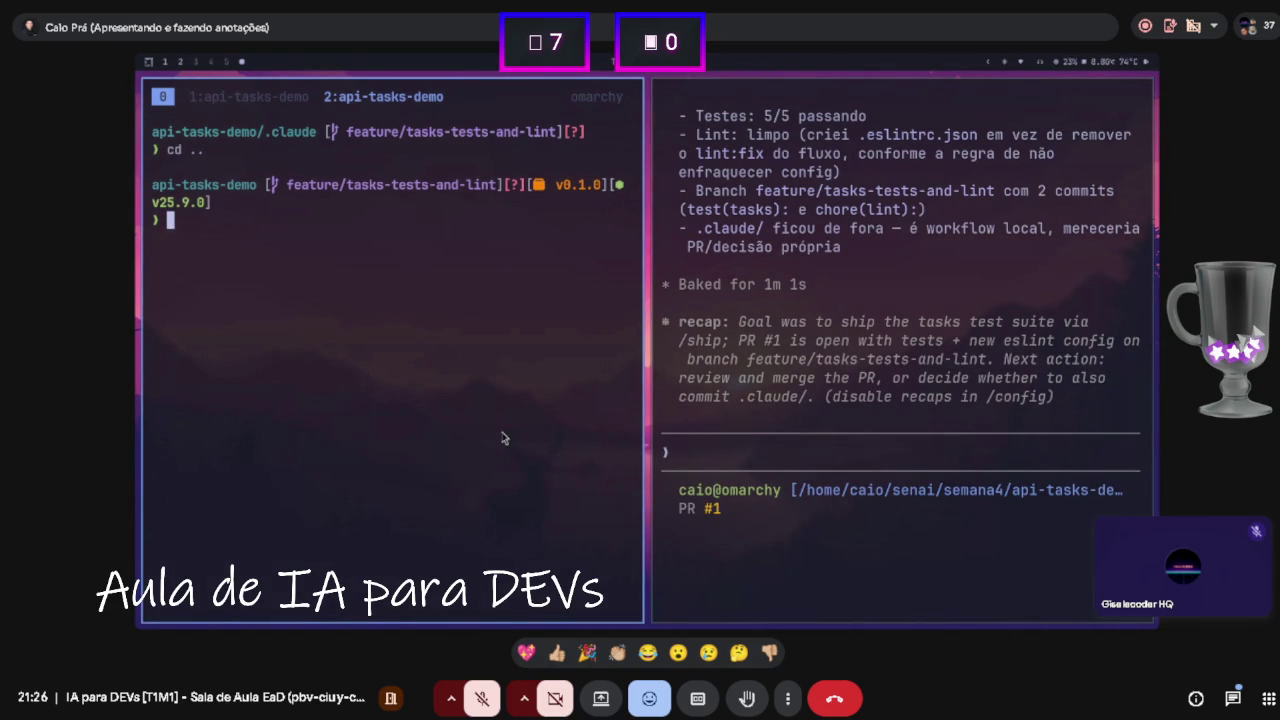
pyautogui.write('ls ~/.cla')
pyautogui.press('Tab')
pyautogui.press('Return')
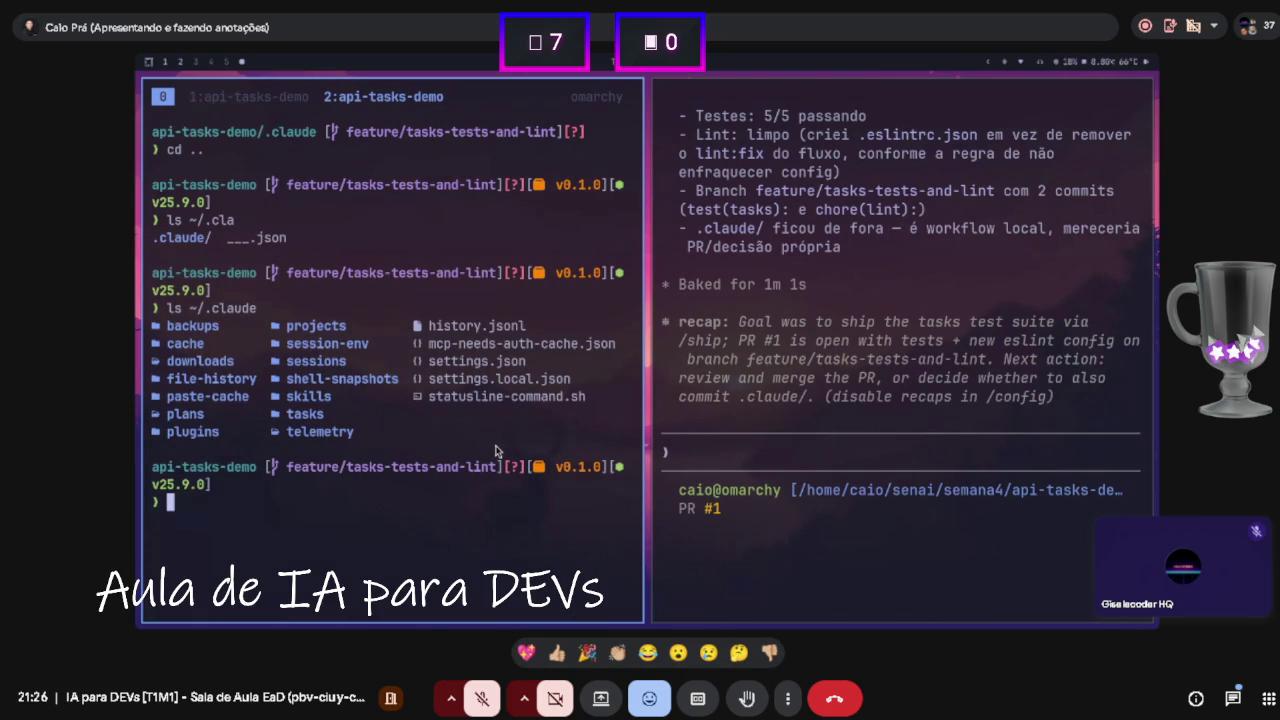
# - List the ~/.claude/skills and ~/.claude/plugins folders
pyautogui.press('Up')
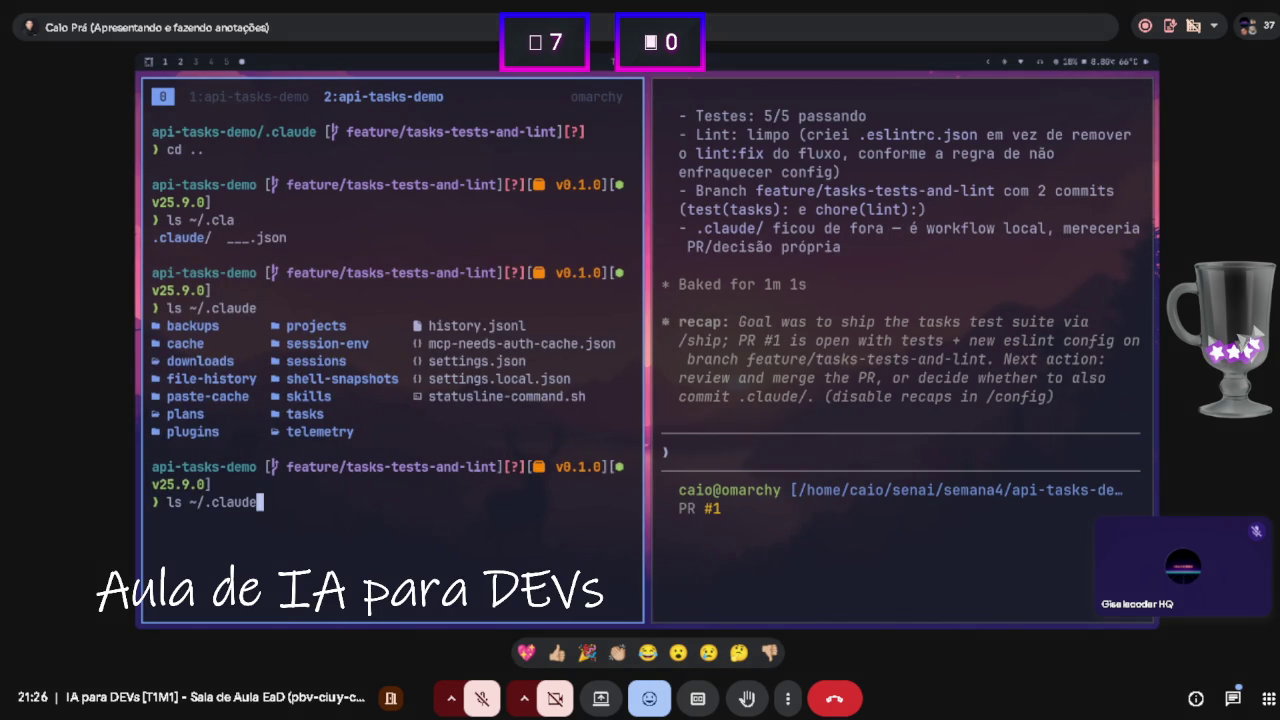
pyautogui.write('/skills/')
pyautogui.press('Return')
pyautogui.press('Up')
pyautogui.press('BackSpace')
pyautogui.press('BackSpace')
pyautogui.press('BackSpace')
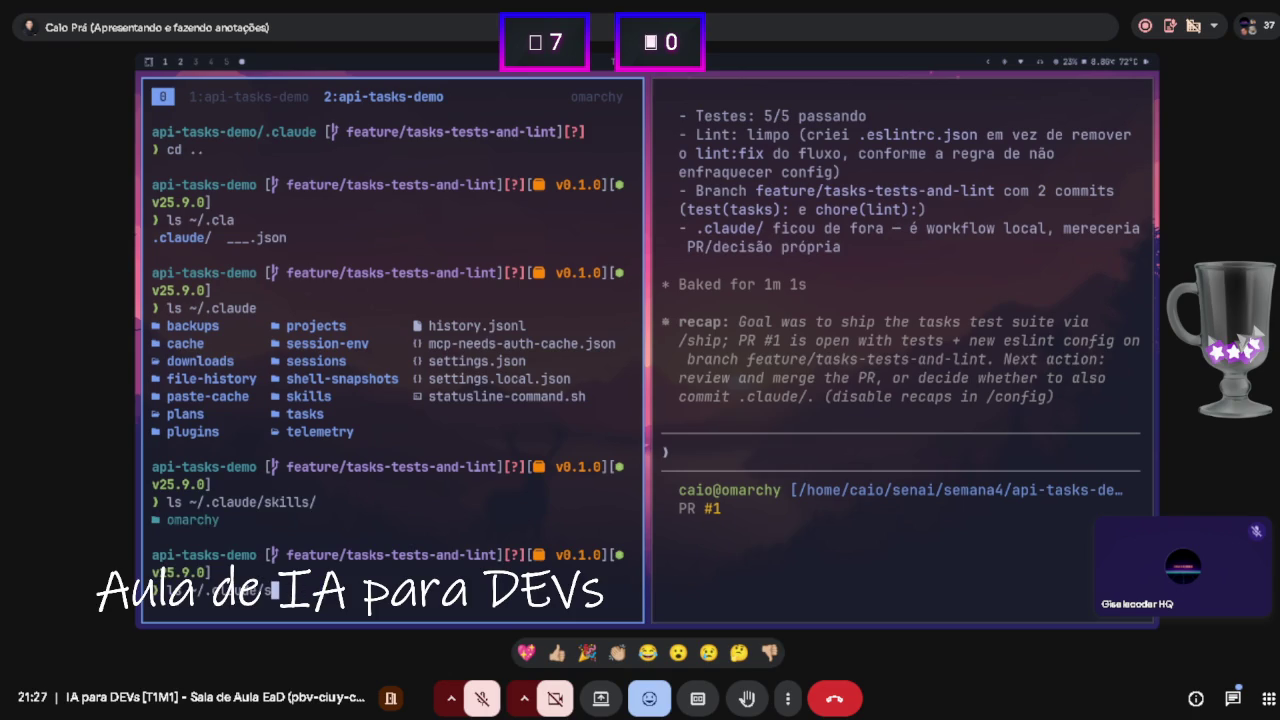
pyautogui.write('/')
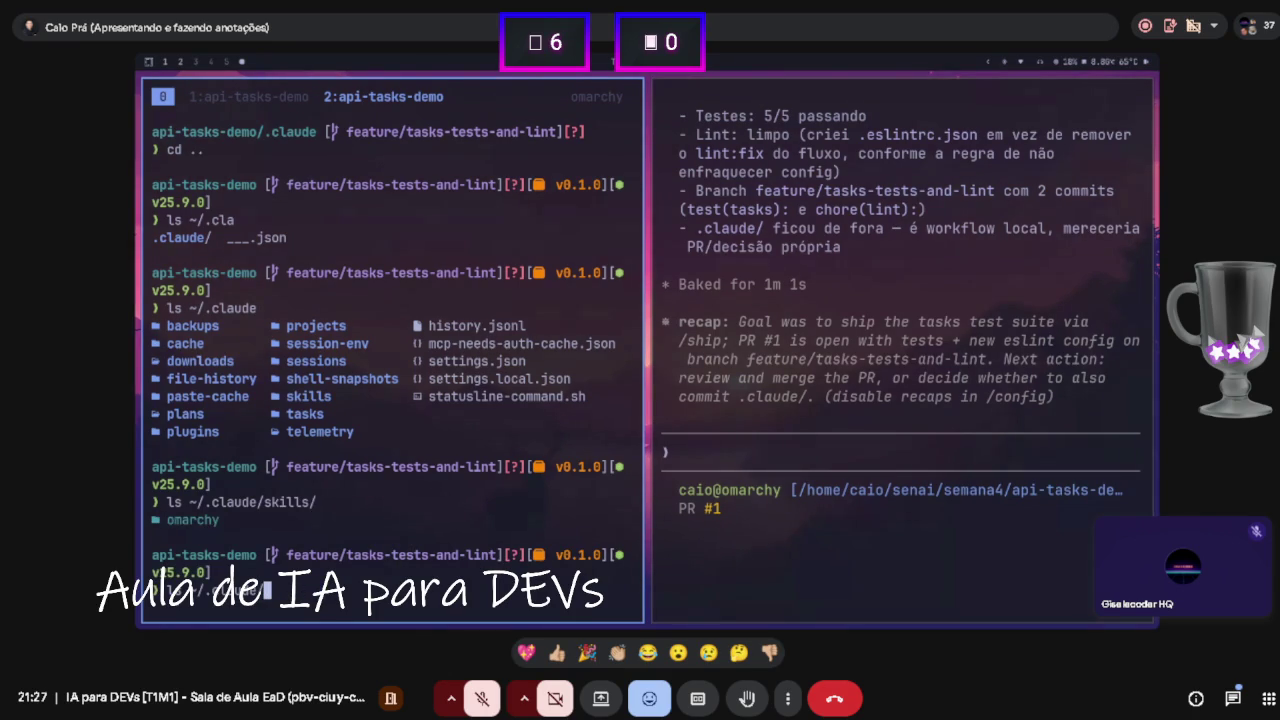
pyautogui.write('pl')
pyautogui.press('Tab')
pyautogui.press('Return')
# - List the plugin marketplaces and the claude-plugins-official marketplace folder
pyautogui.write('l')
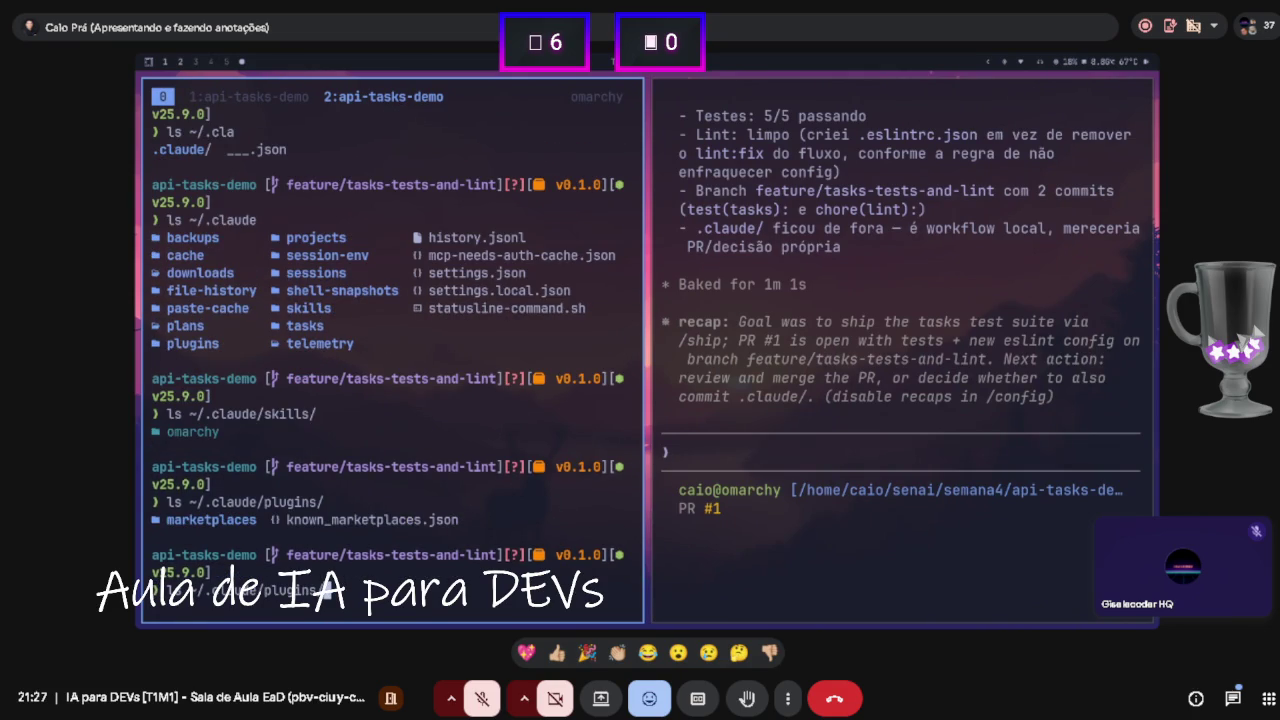
pyautogui.press('Right')
pyautogui.write('m')
pyautogui.press('Tab')
pyautogui.press('Return')
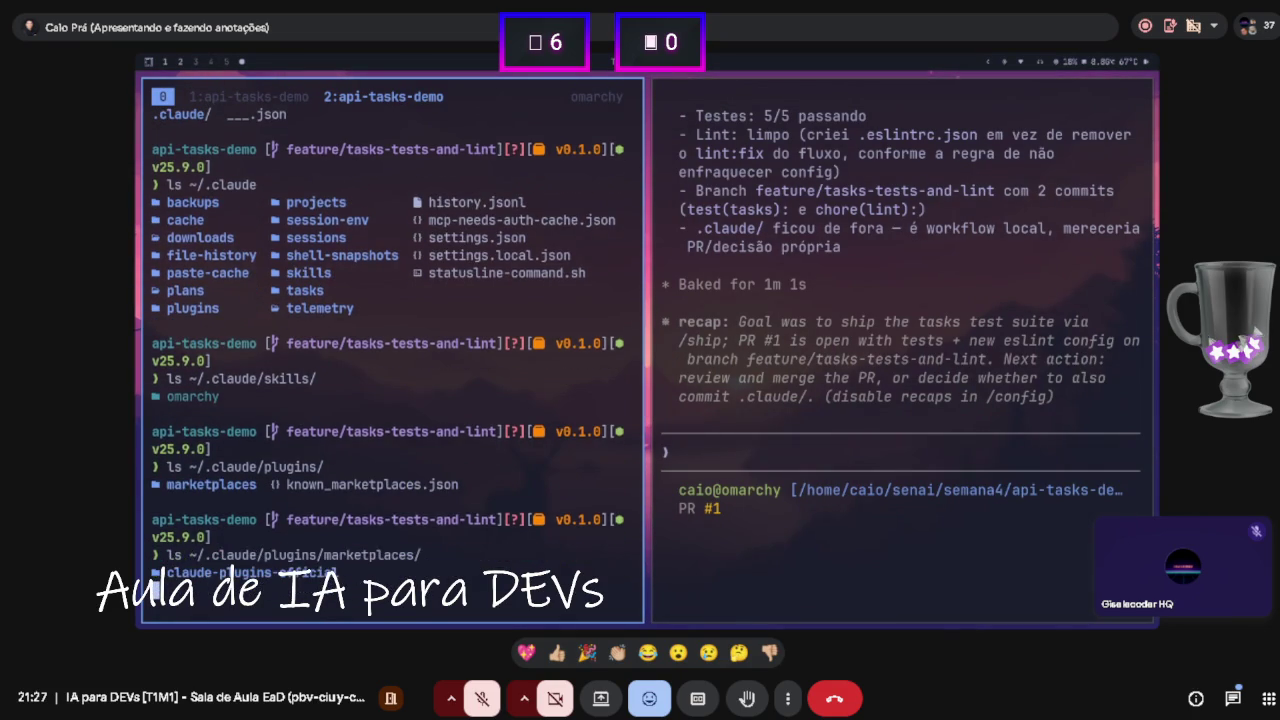
pyautogui.write('ls ~/.claude/plugins/marketplaces/claude-plugins-official/')
pyautogui.press('Return')
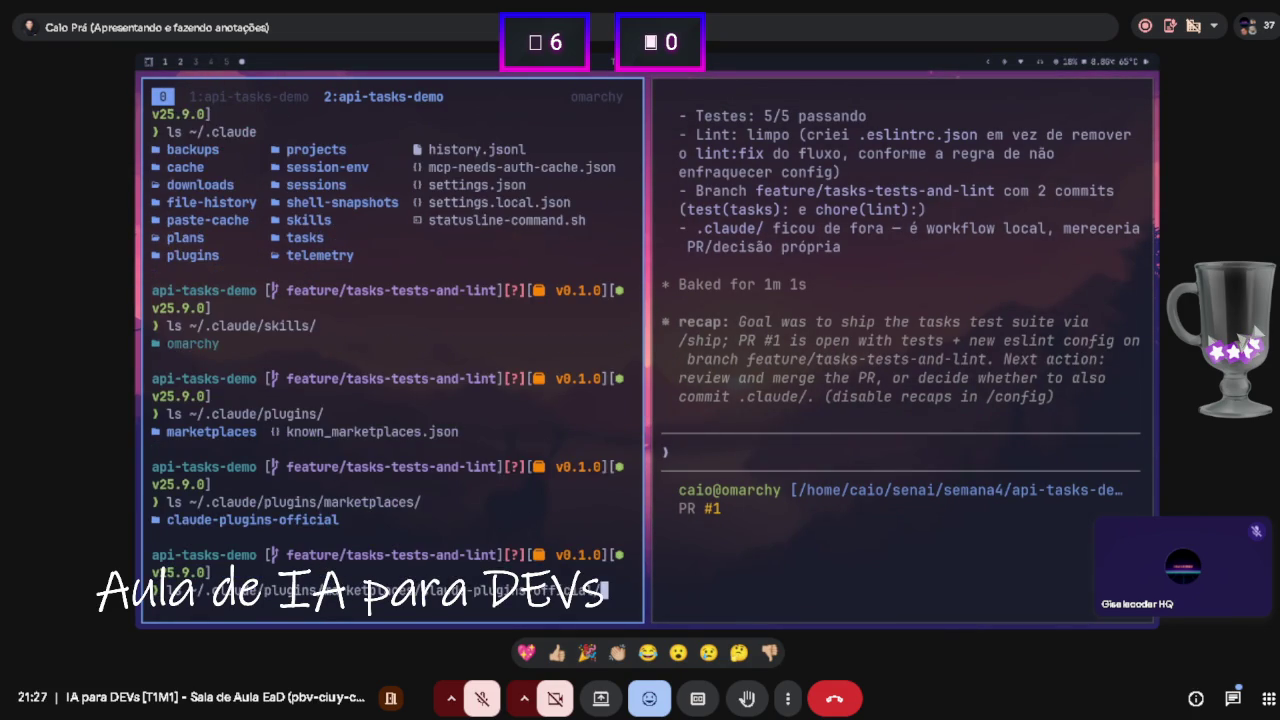
# - List the official plugins folder, then the marketplace's external plugins folder
pyautogui.write('l/pl')
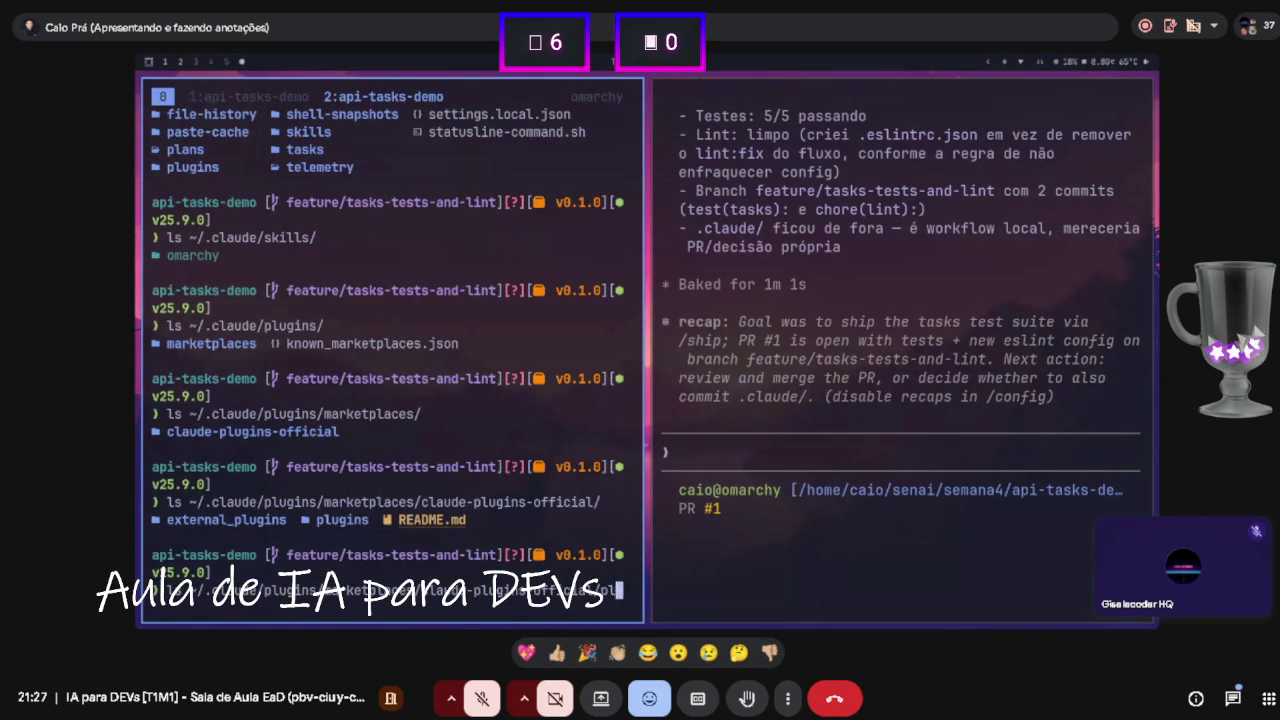
pyautogui.press('Tab')
pyautogui.press('Return')
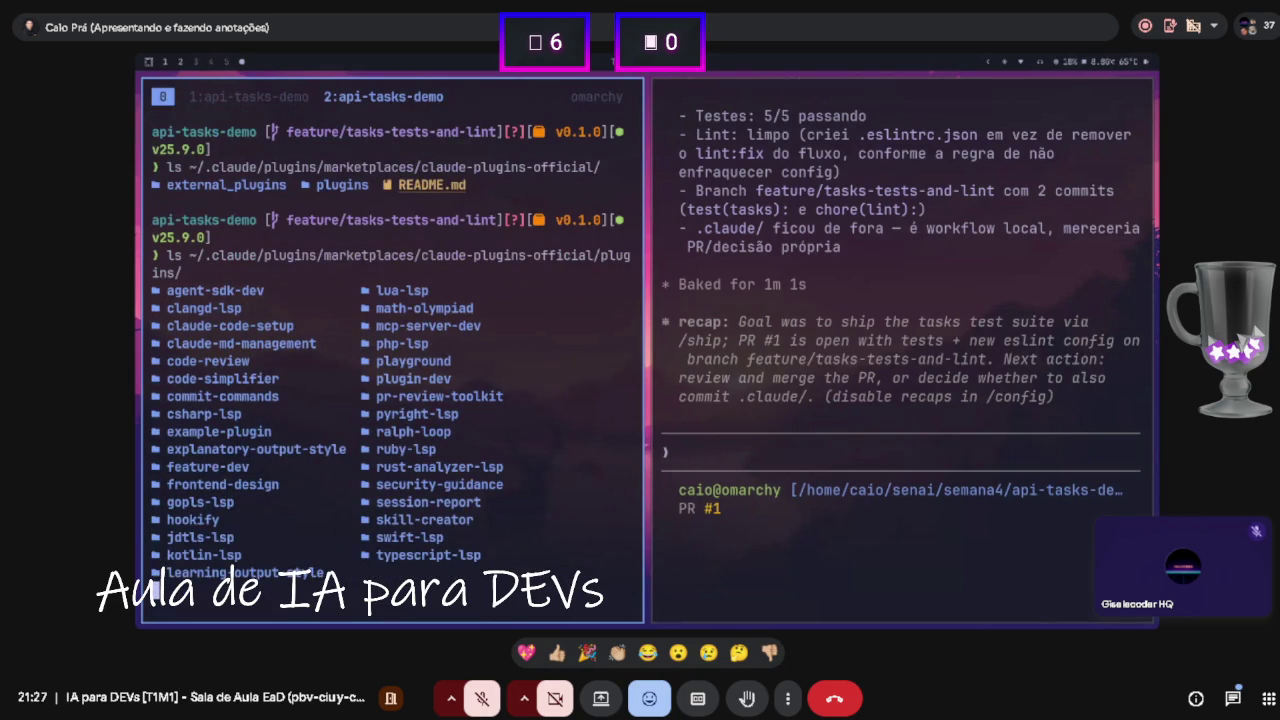
pyautogui.write('l')
pyautogui.press('BackSpace')
pyautogui.press('BackSpace')
pyautogui.press('BackSpace')
pyautogui.press('Tab')
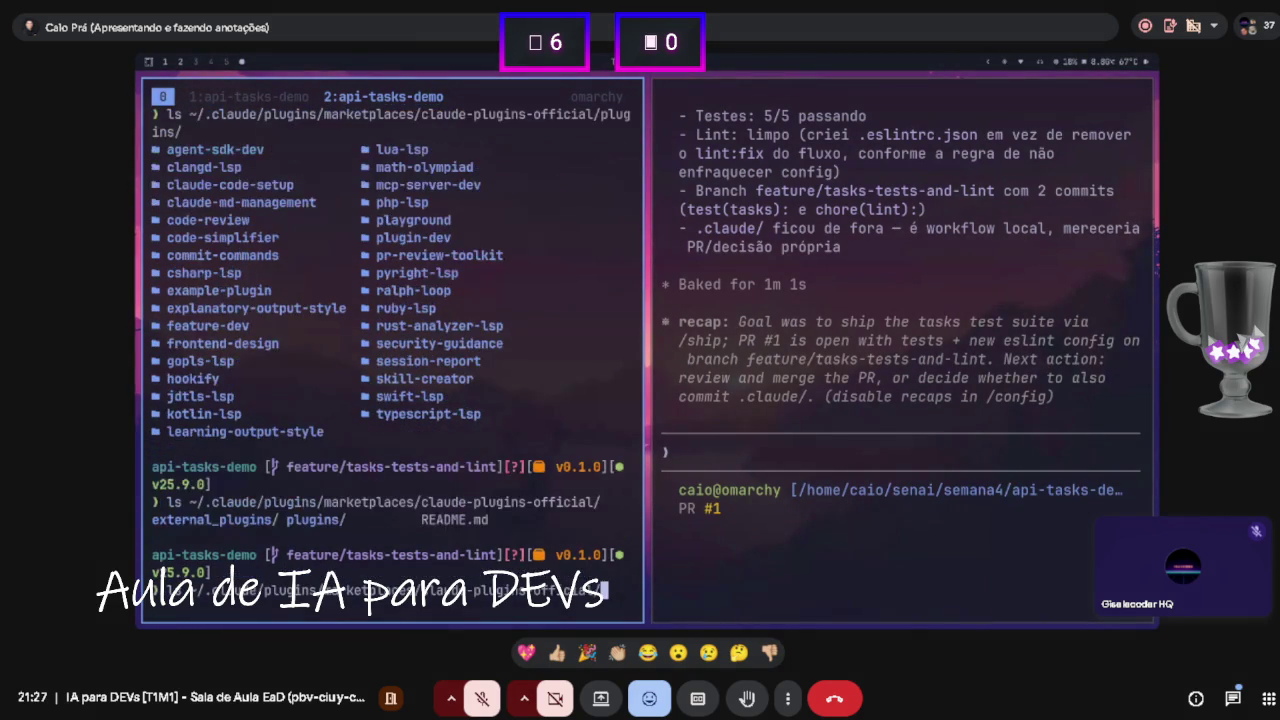
pyautogui.press('Tab')
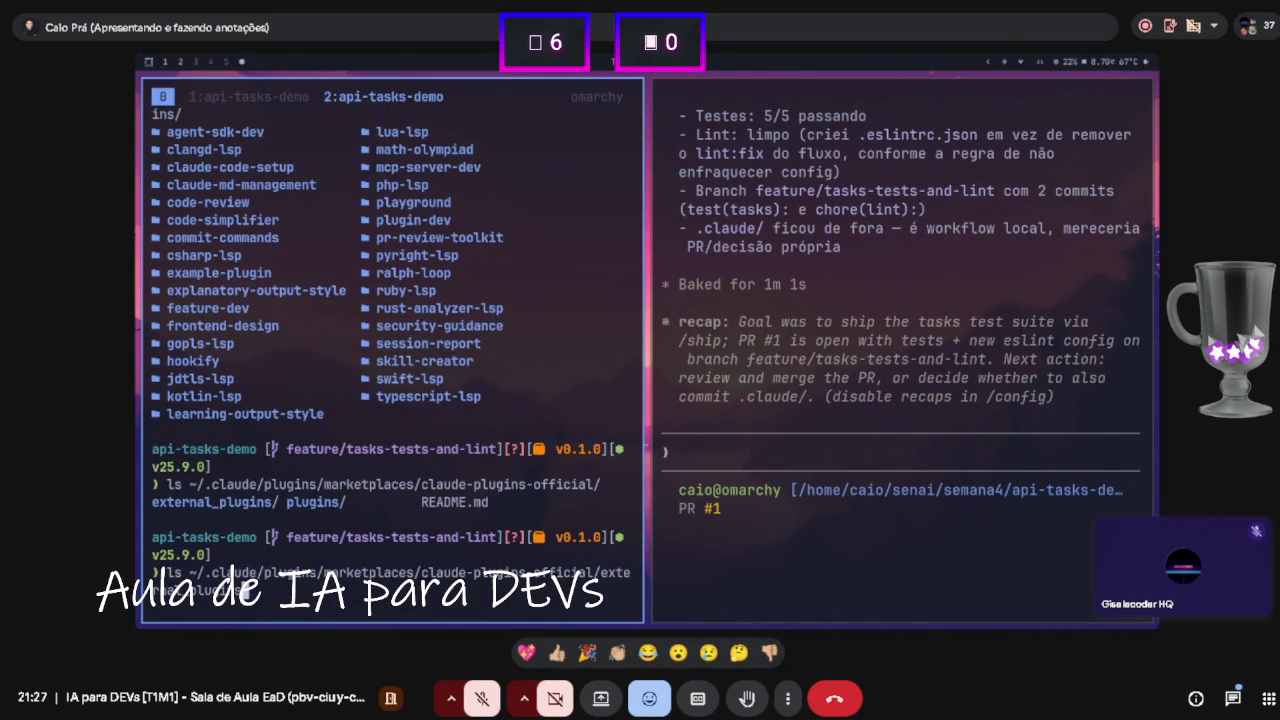
pyautogui.press('BackSpace')
pyautogui.press('BackSpace')
pyautogui.press('BackSpace')
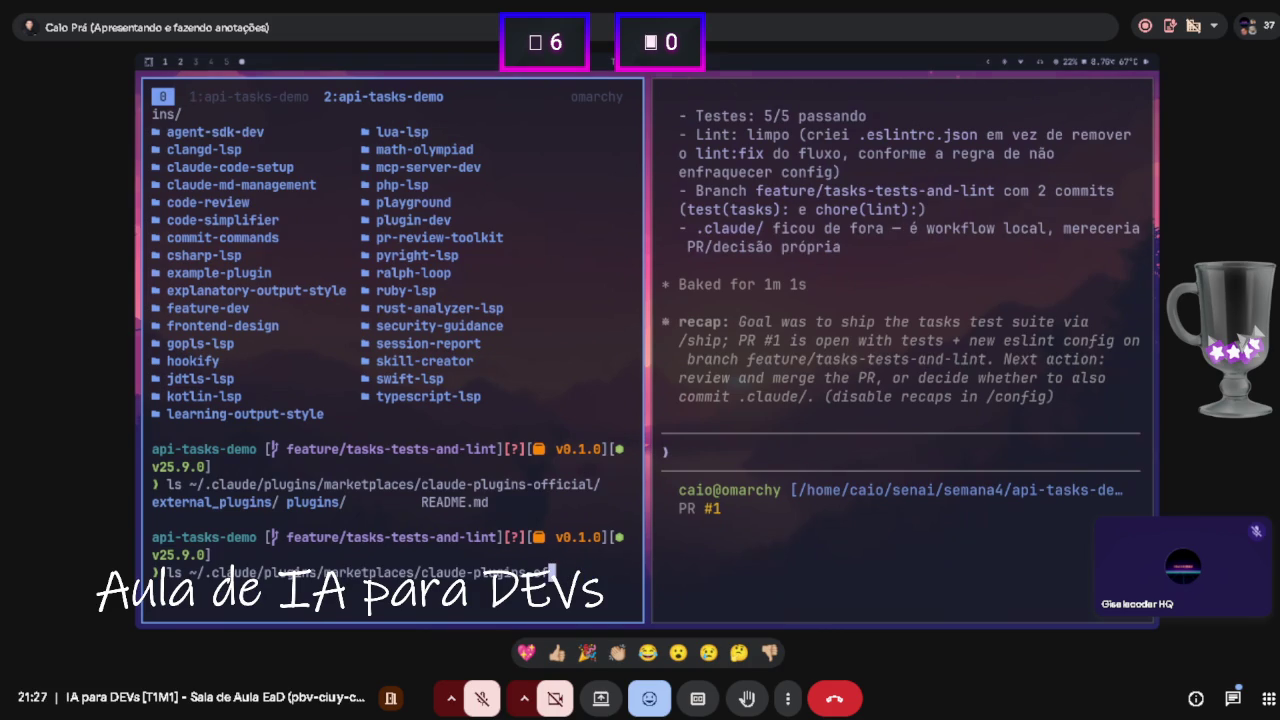
pyautogui.press('Tab')
pyautogui.press('Tab')
pyautogui.write('e')
pyautogui.press('Tab')
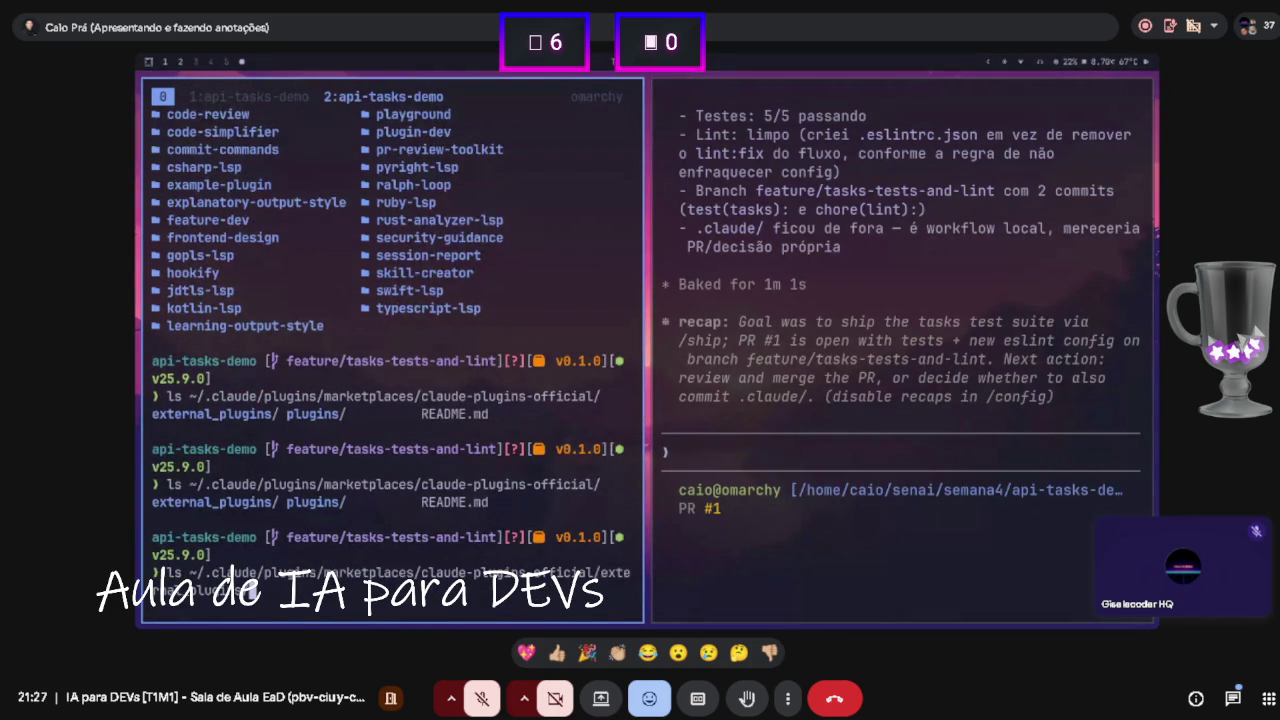
pyautogui.press('Return')
# - In the Claude prompt, search /gitla and accept the suggested /install-github-app command
pyautogui.click(865, 435)
pyautogui.write('/gitla')
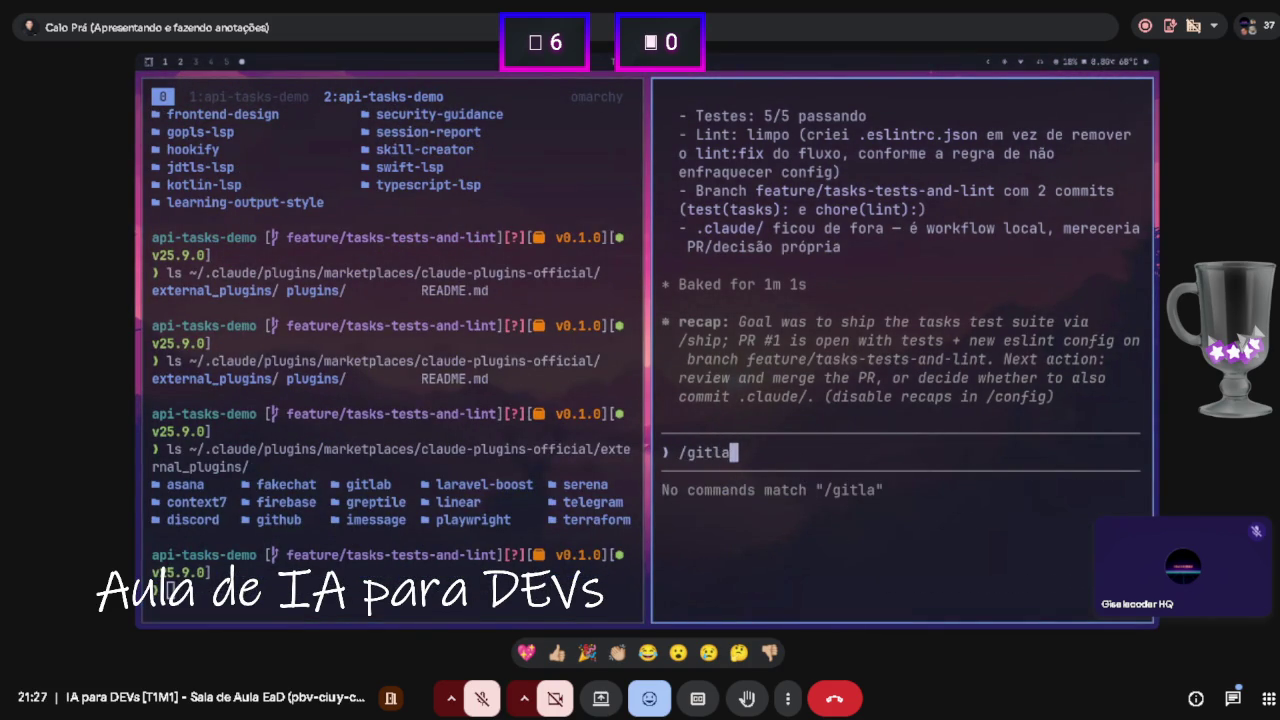
pyautogui.press('BackSpace')
pyautogui.press('Tab')
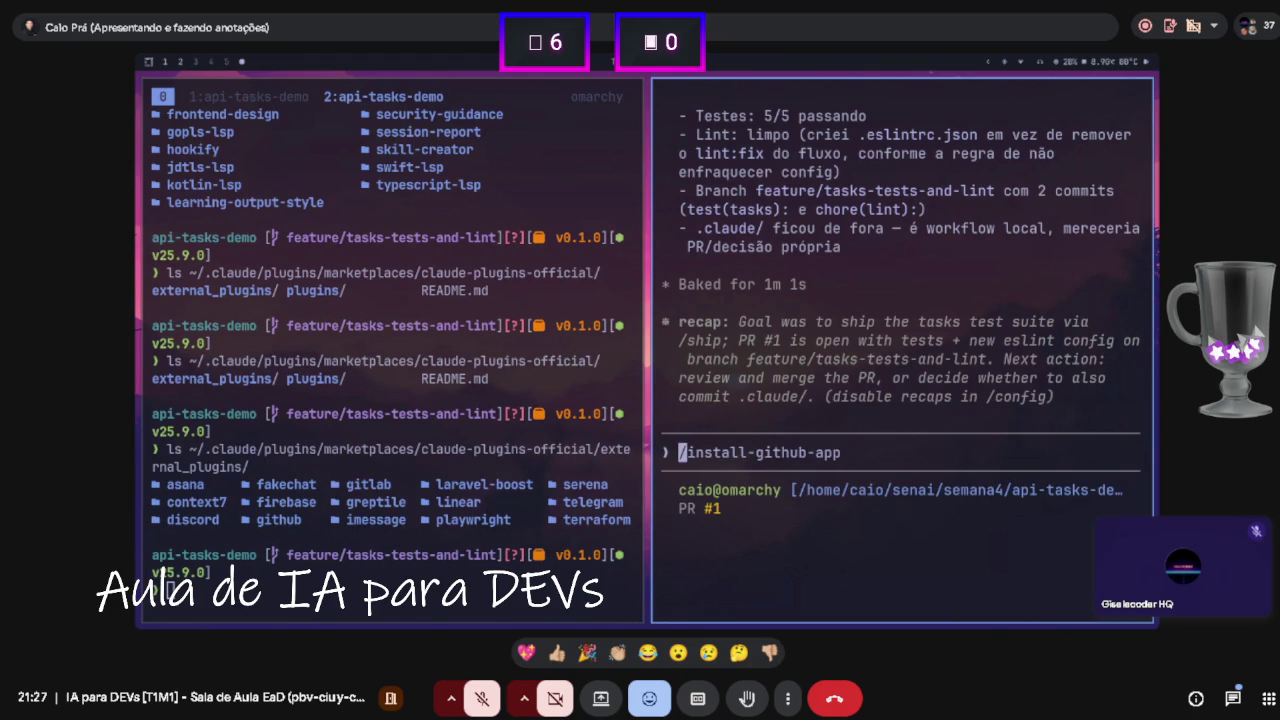
# - Back in the shell, list the external_plugins/gitlab folder twice
pyautogui.press('super+Left')
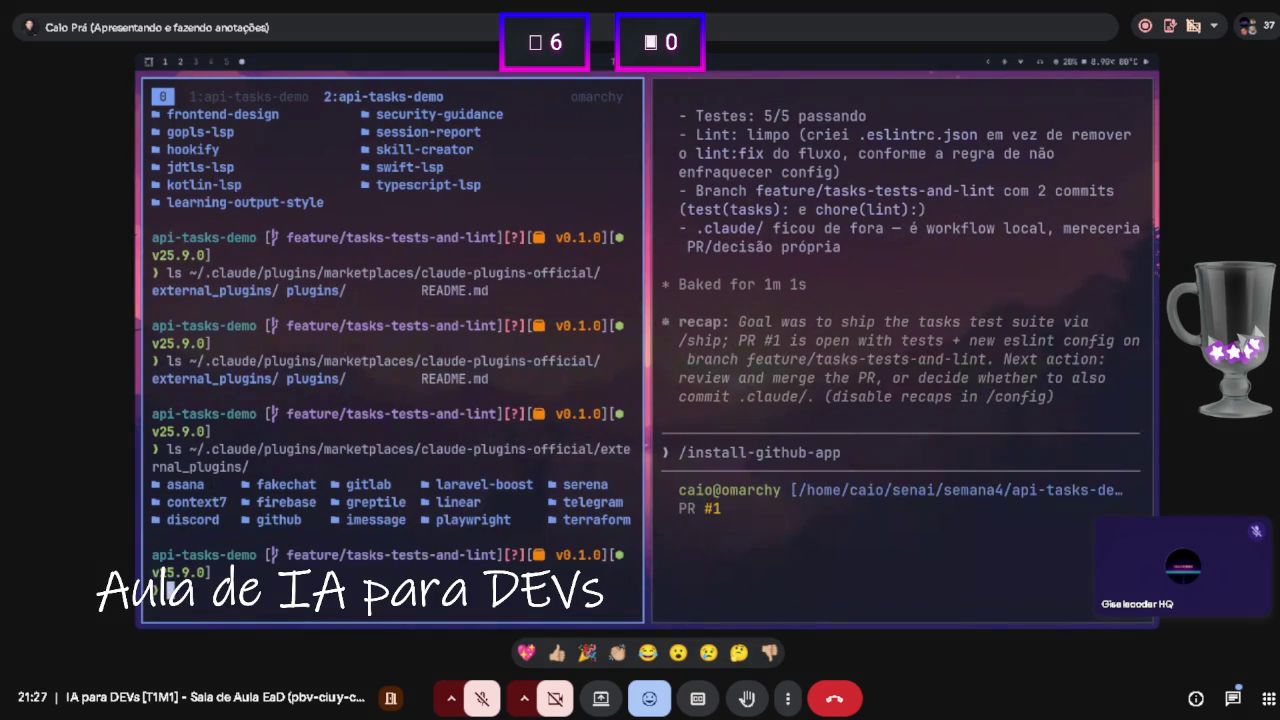
pyautogui.press('Up')
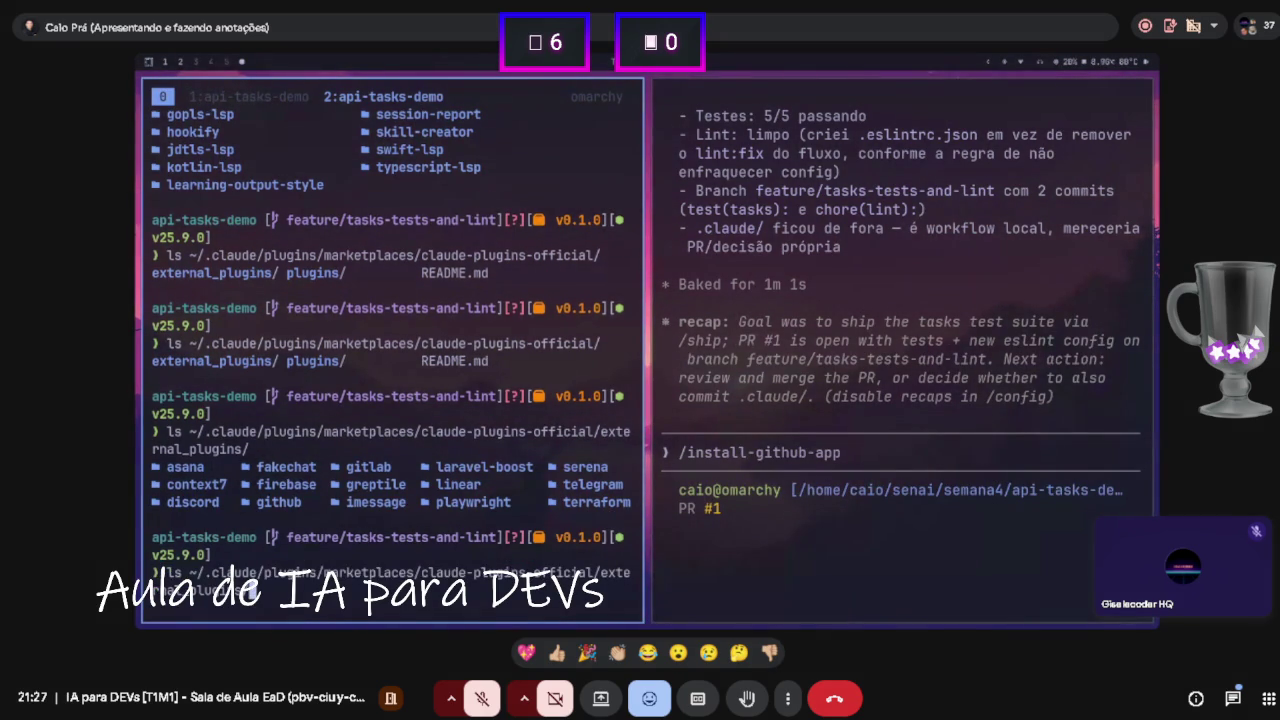
pyautogui.write('gi')
pyautogui.press('Tab')
pyautogui.press('Tab')
pyautogui.write('tl')
pyautogui.press('Tab')
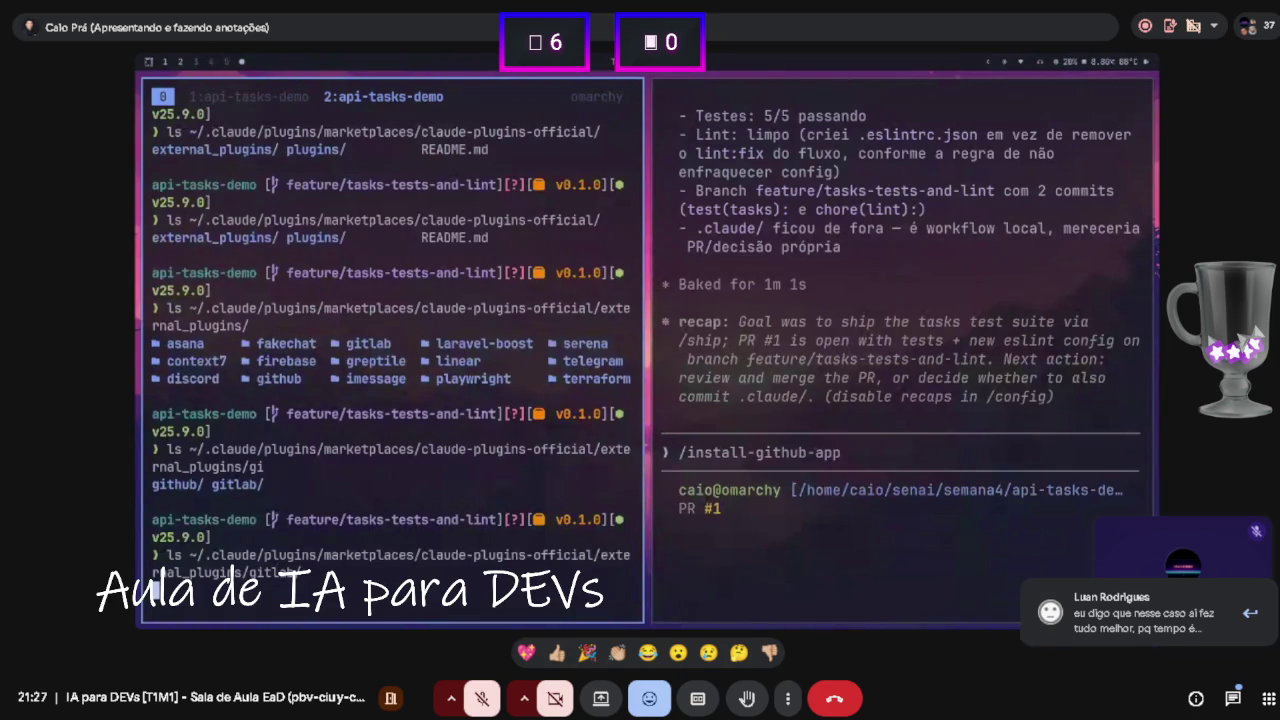
pyautogui.press('Return')
pyautogui.press('Up')
pyautogui.press('Return')
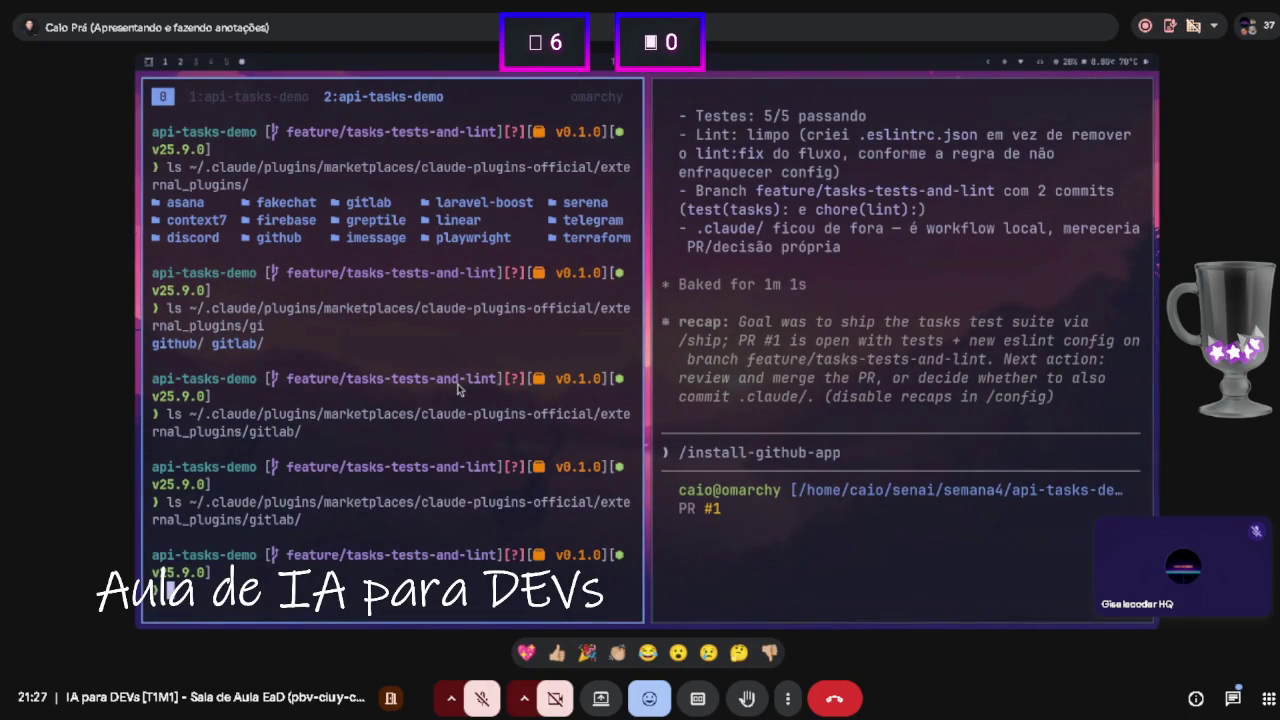
# - List the external_plugins/github folder, then clear the shell screen
pyautogui.press('Up')
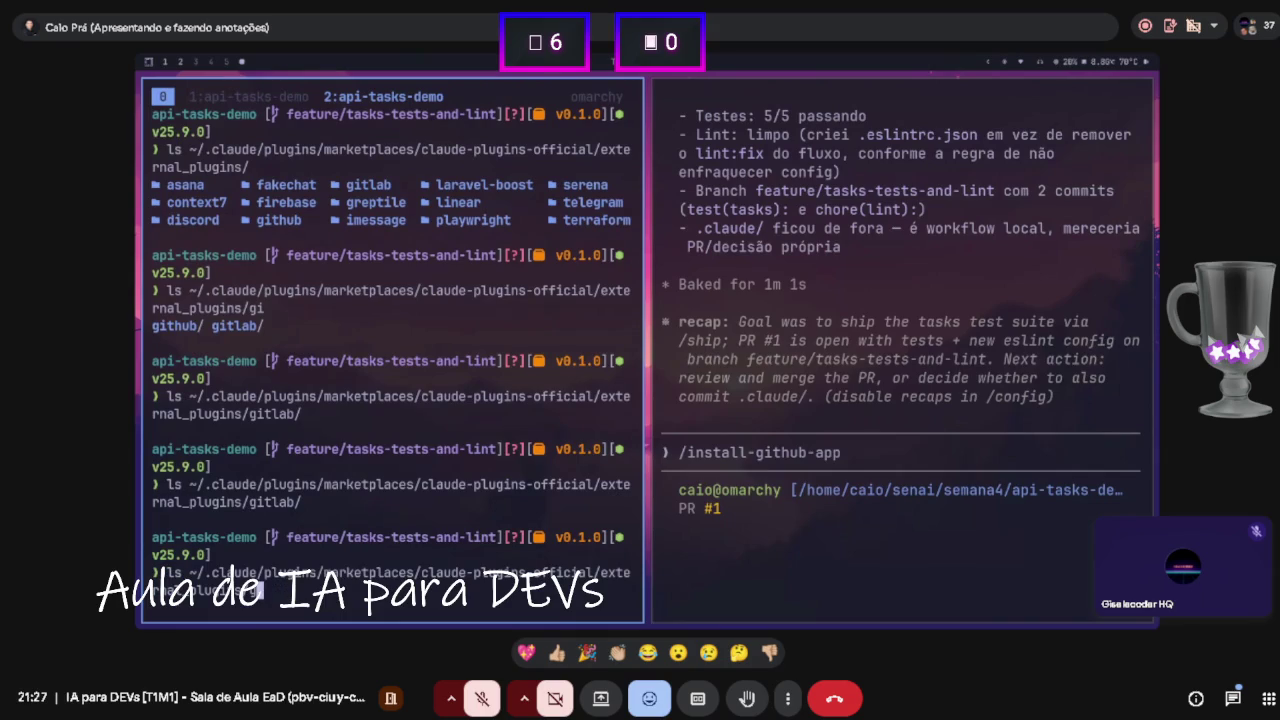
pyautogui.write('i')
pyautogui.press('Tab')
pyautogui.write('h')
pyautogui.press('Tab')
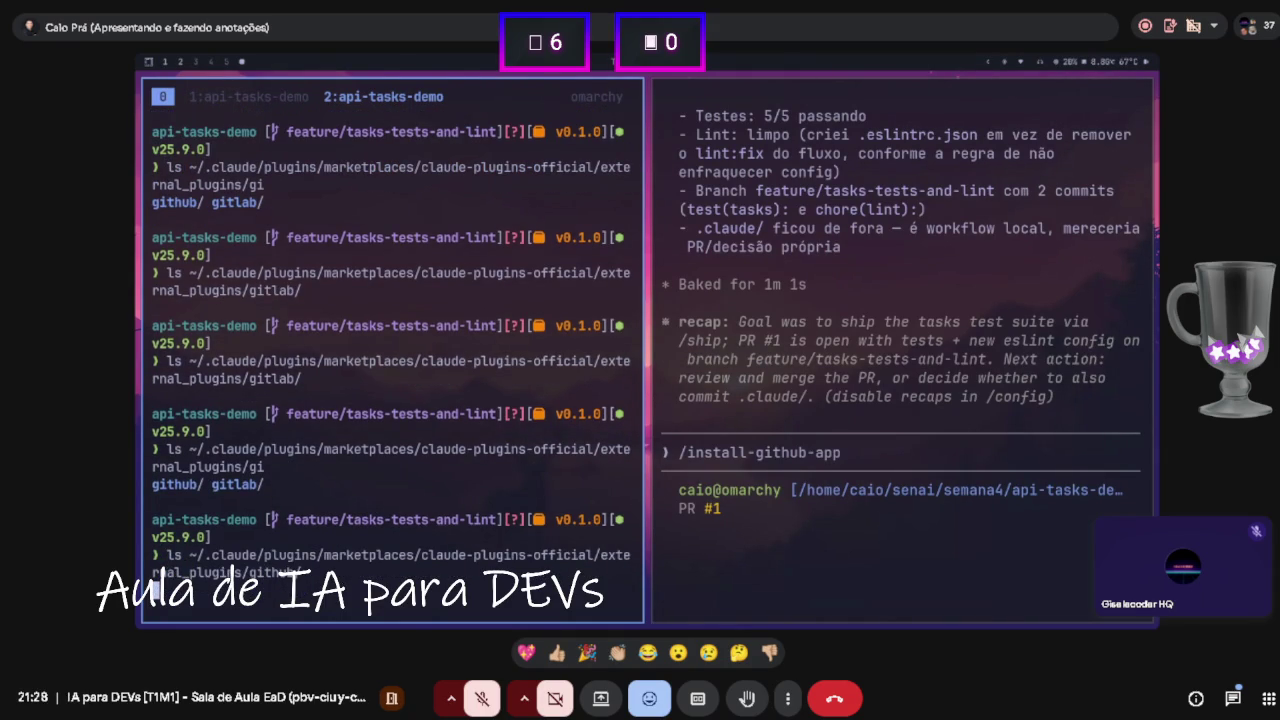
pyautogui.press('Return')
pyautogui.hotkey('ctrl', 'l')
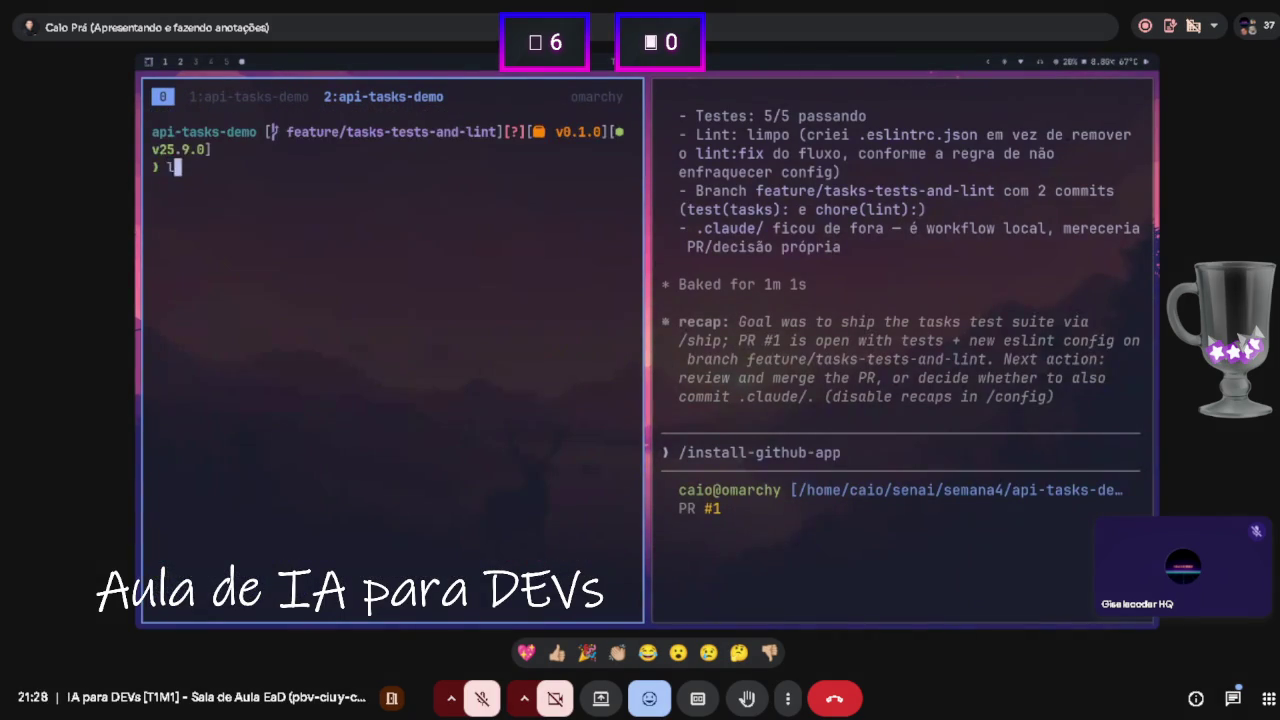
# - List the project's files and clear the leftover /install-github-app from the Claude prompt
pyautogui.write('ls')
pyautogui.press('Return')
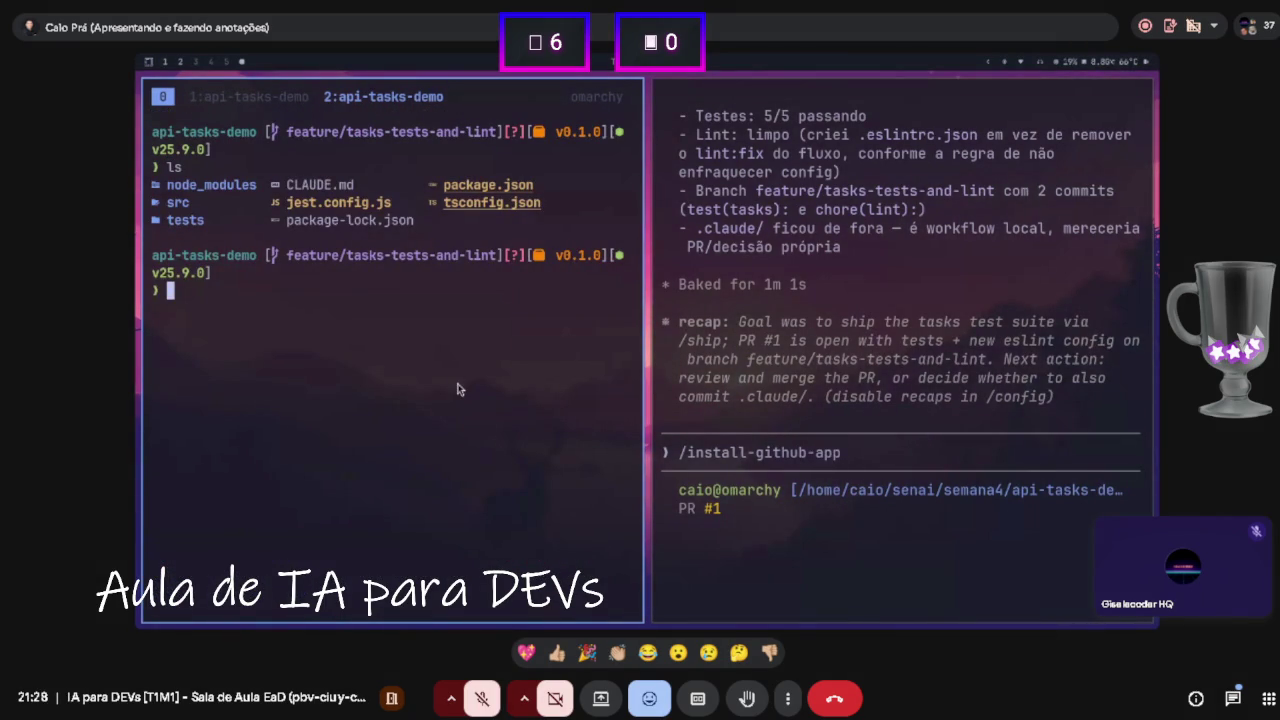
pyautogui.click(843, 437)
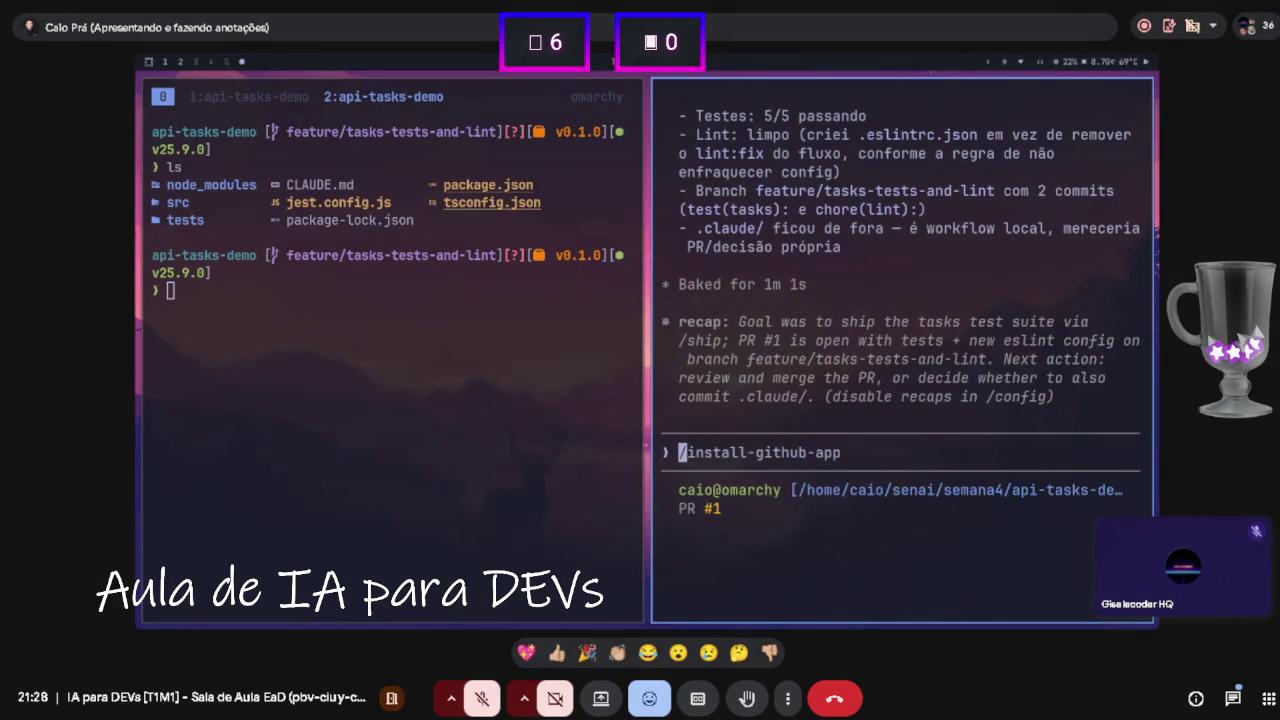
pyautogui.press('Delete')
pyautogui.press('Delete')
pyautogui.press('Delete')
pyautogui.press('Delete')
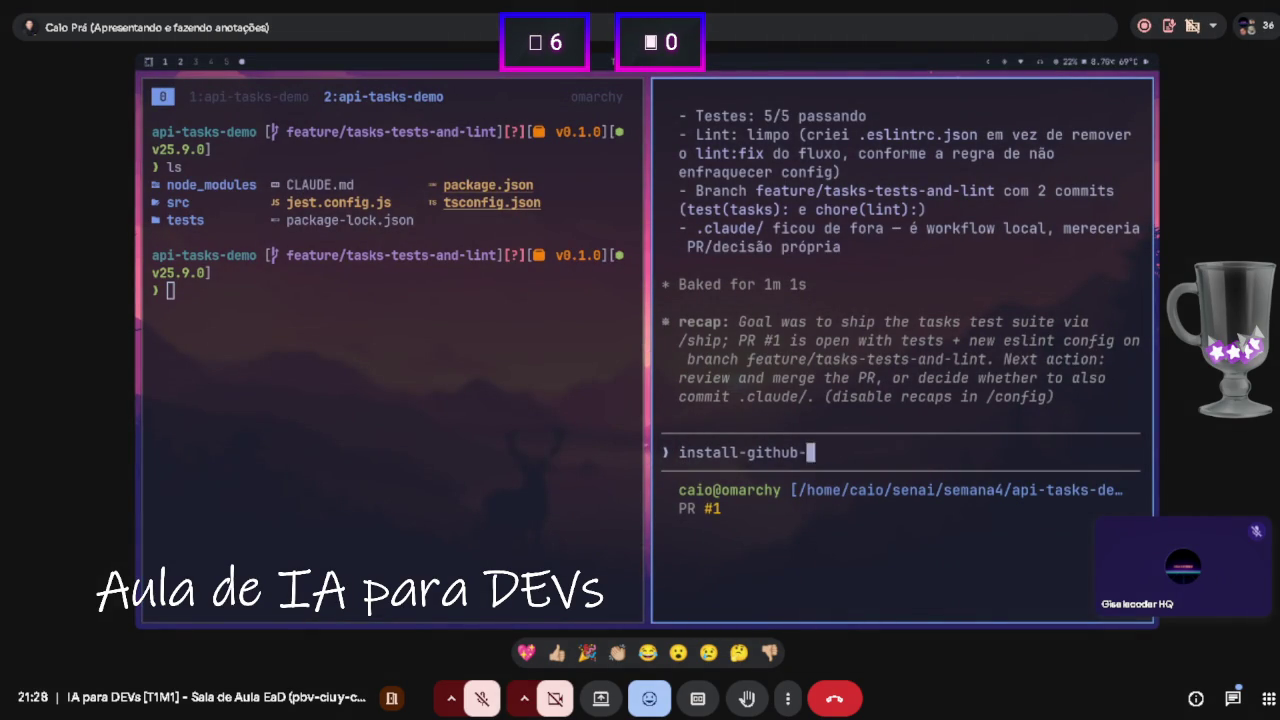
# - Ask Claude 'Tem como ver o prompt que define as skills que vemos com slash commands pelo claude code?'
pyautogui.write('T')
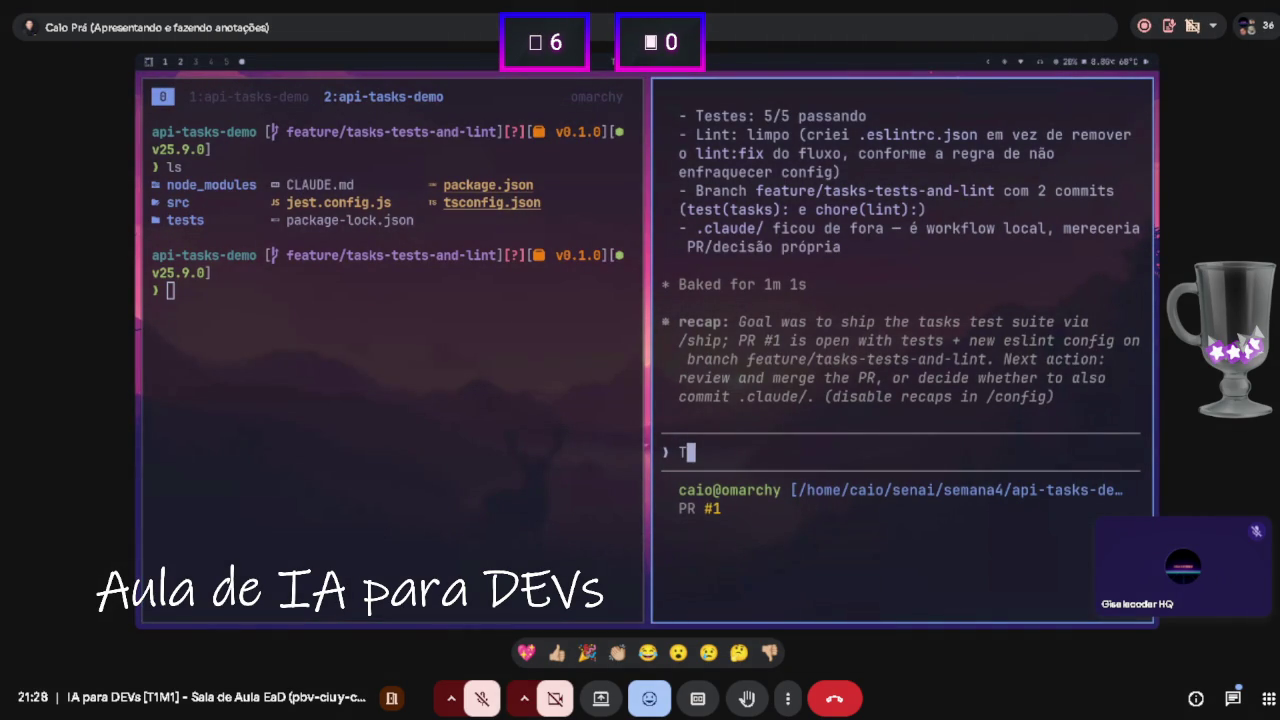
pyautogui.write('em como ve')
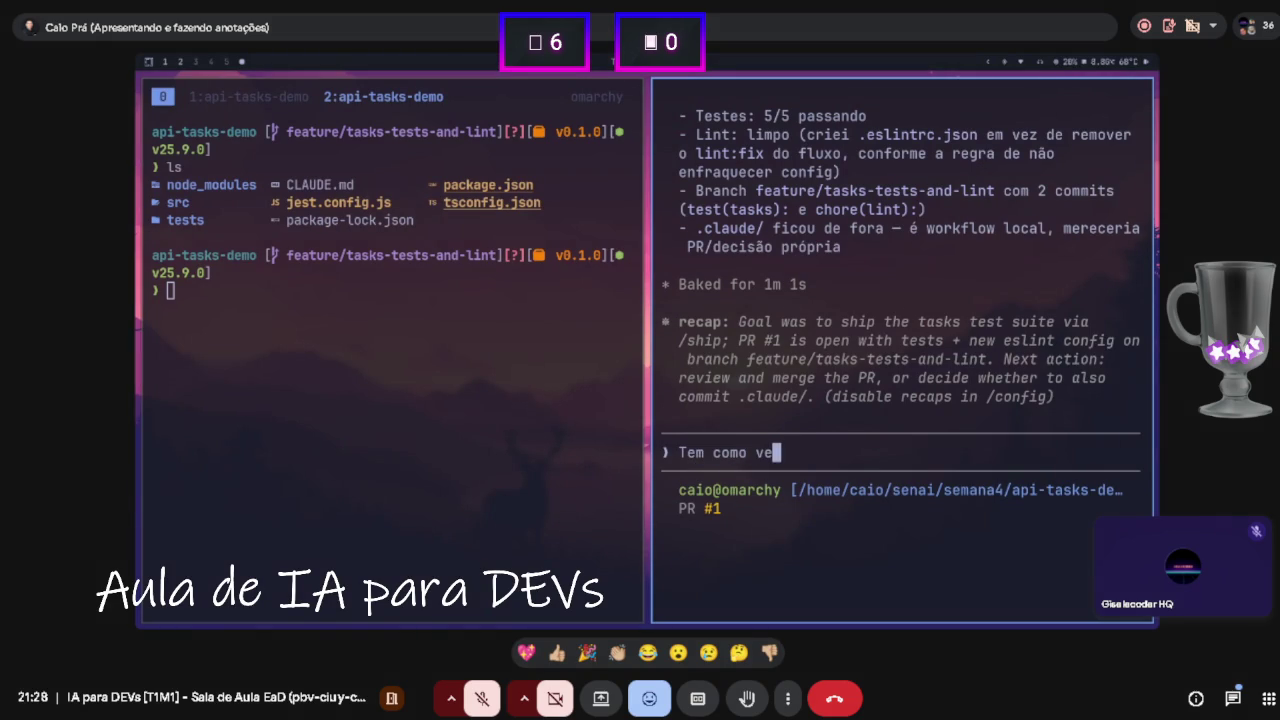
pyautogui.write('r o prompt que')
pyautogui.write(' f')
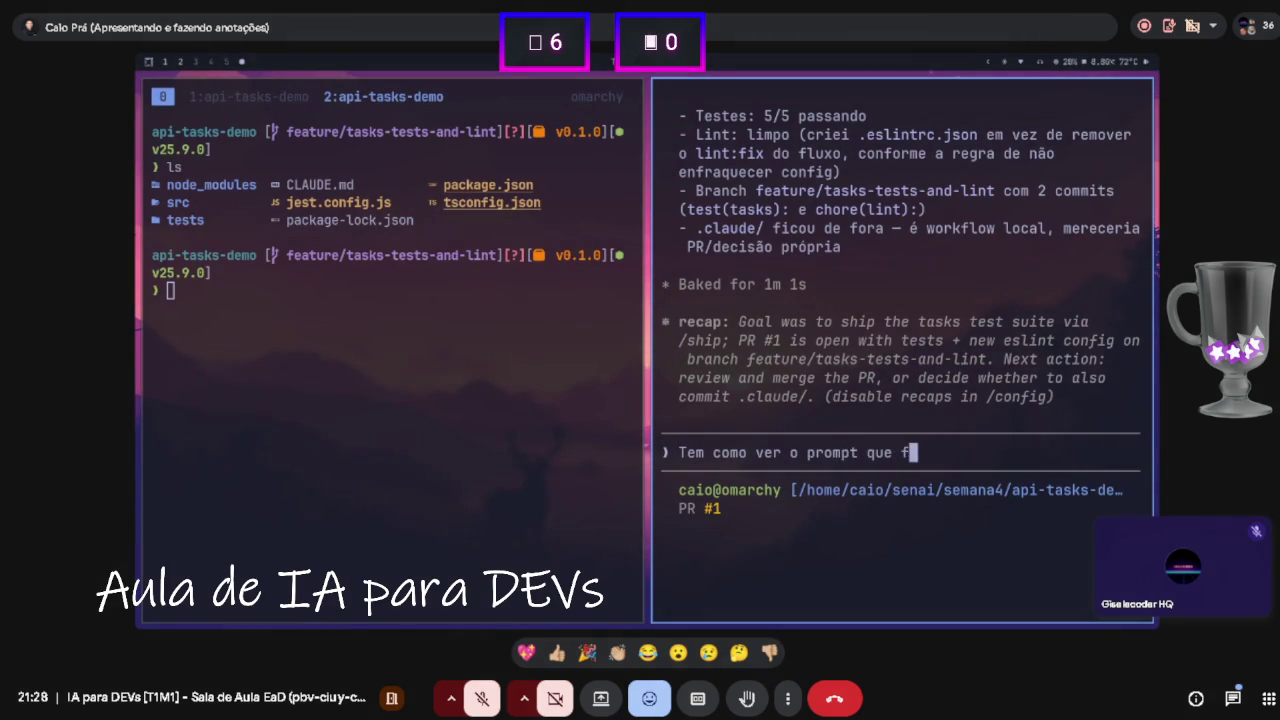
pyautogui.press('BackSpace')
pyautogui.write('define as s')
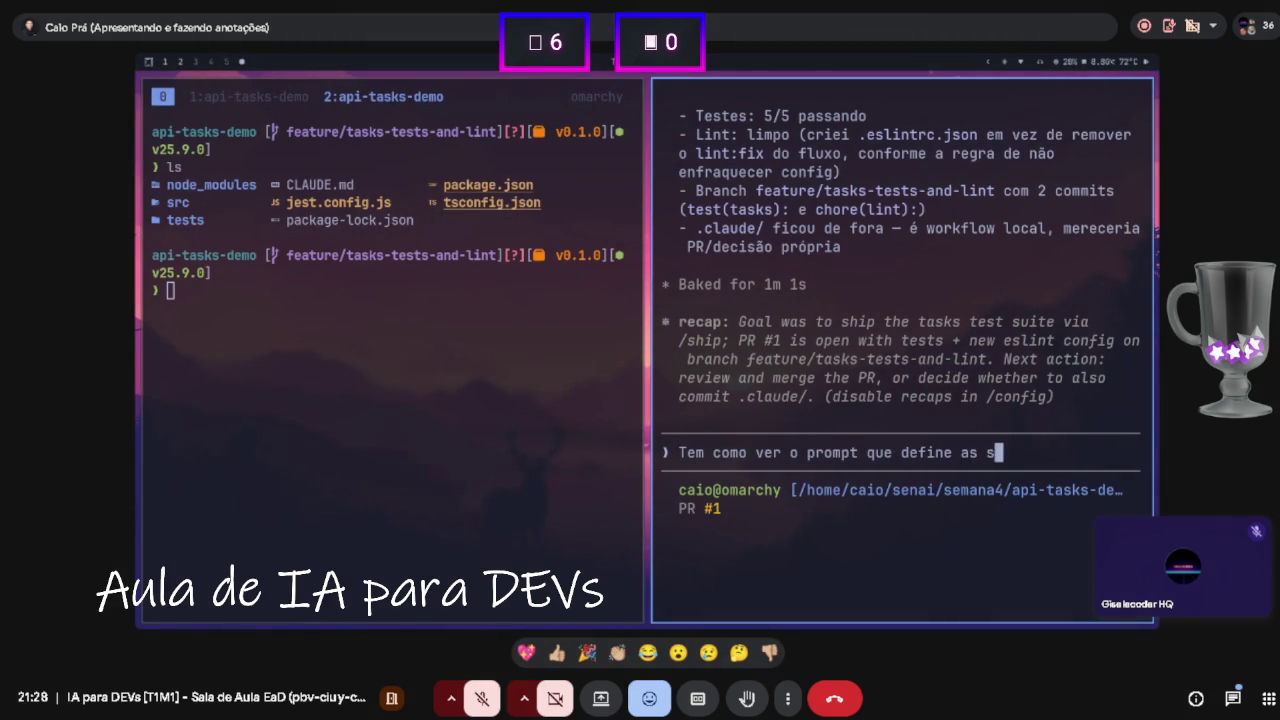
pyautogui.write('kills que vemos com slah')
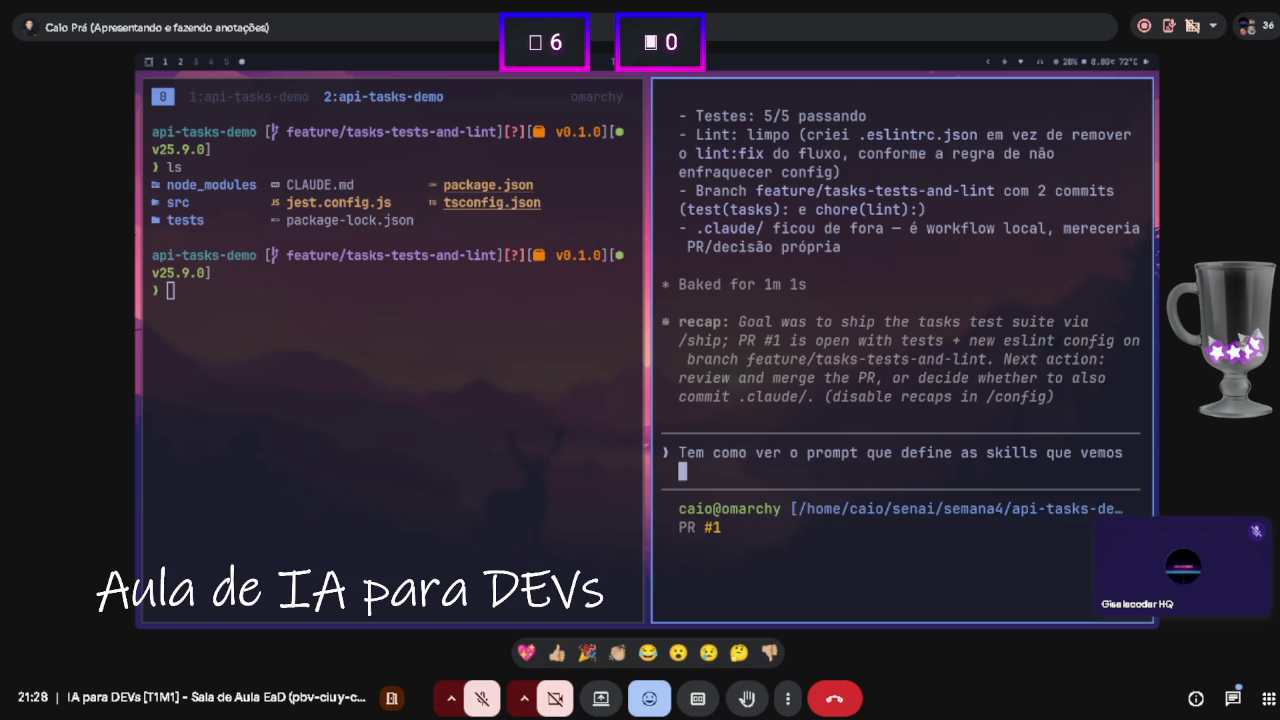
pyautogui.press('BackSpace')
pyautogui.write('sh com')
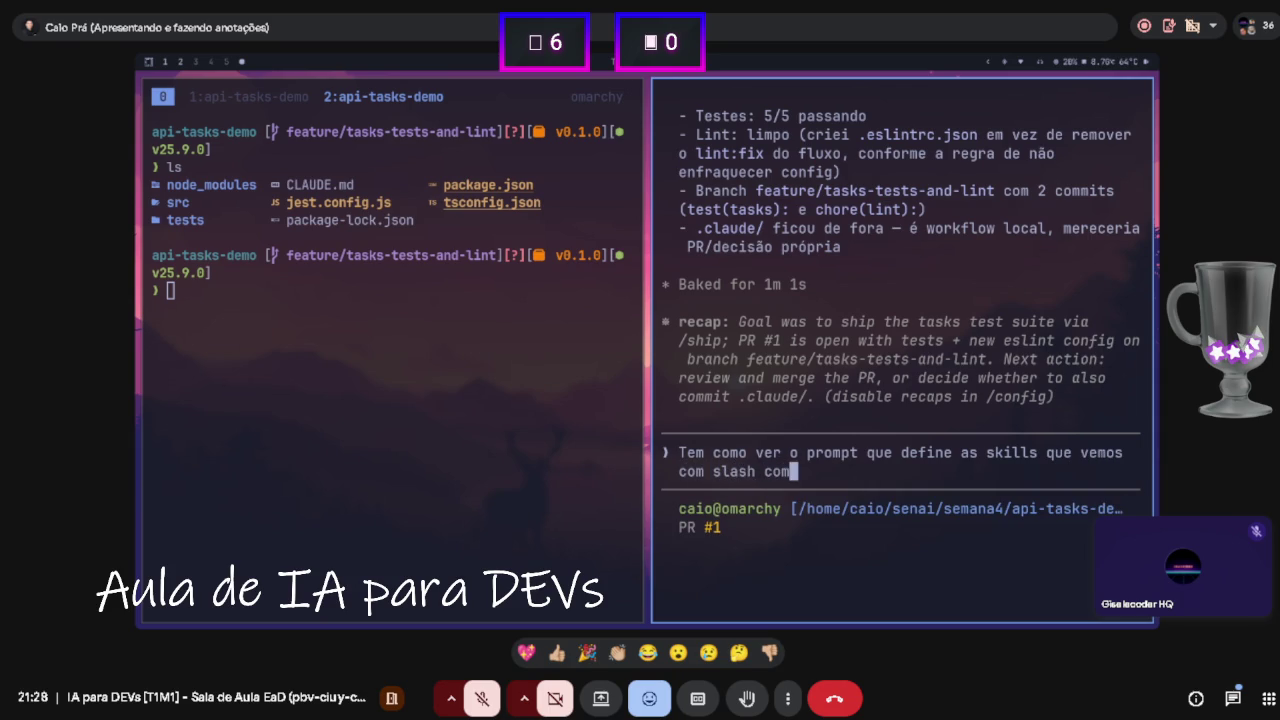
pyautogui.write('mands pelo cla')
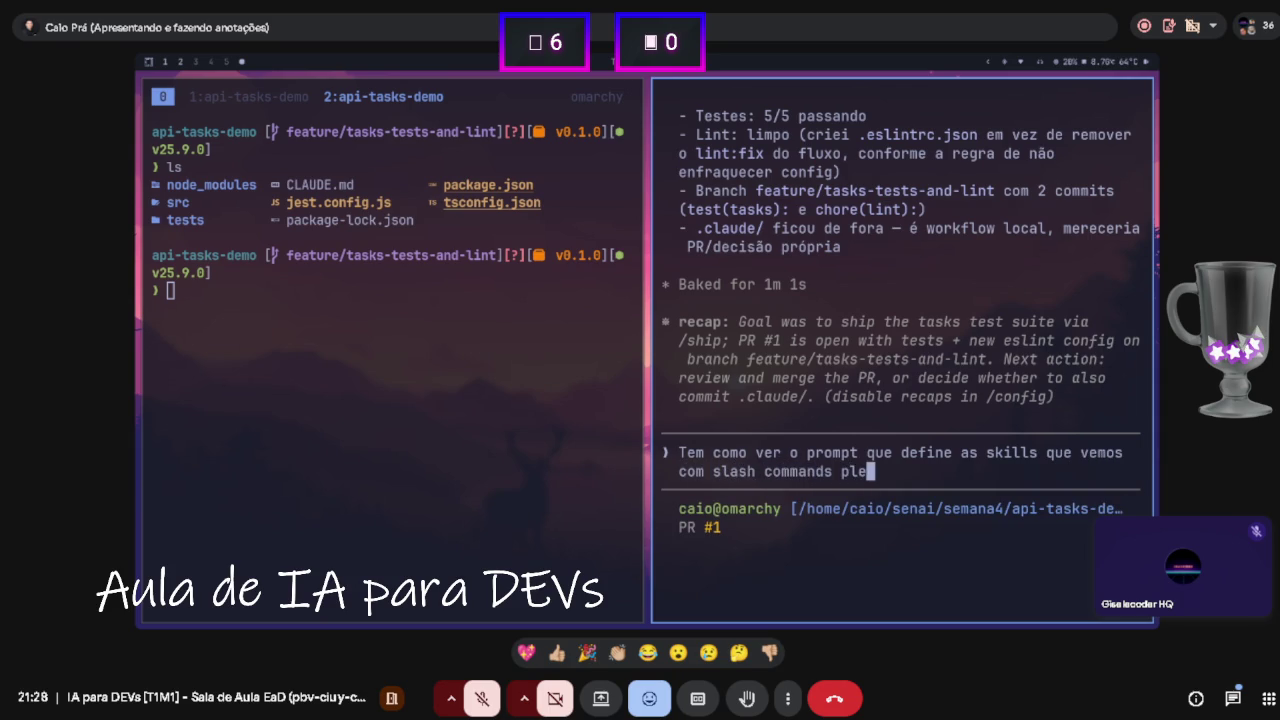
pyautogui.write('ude code?')
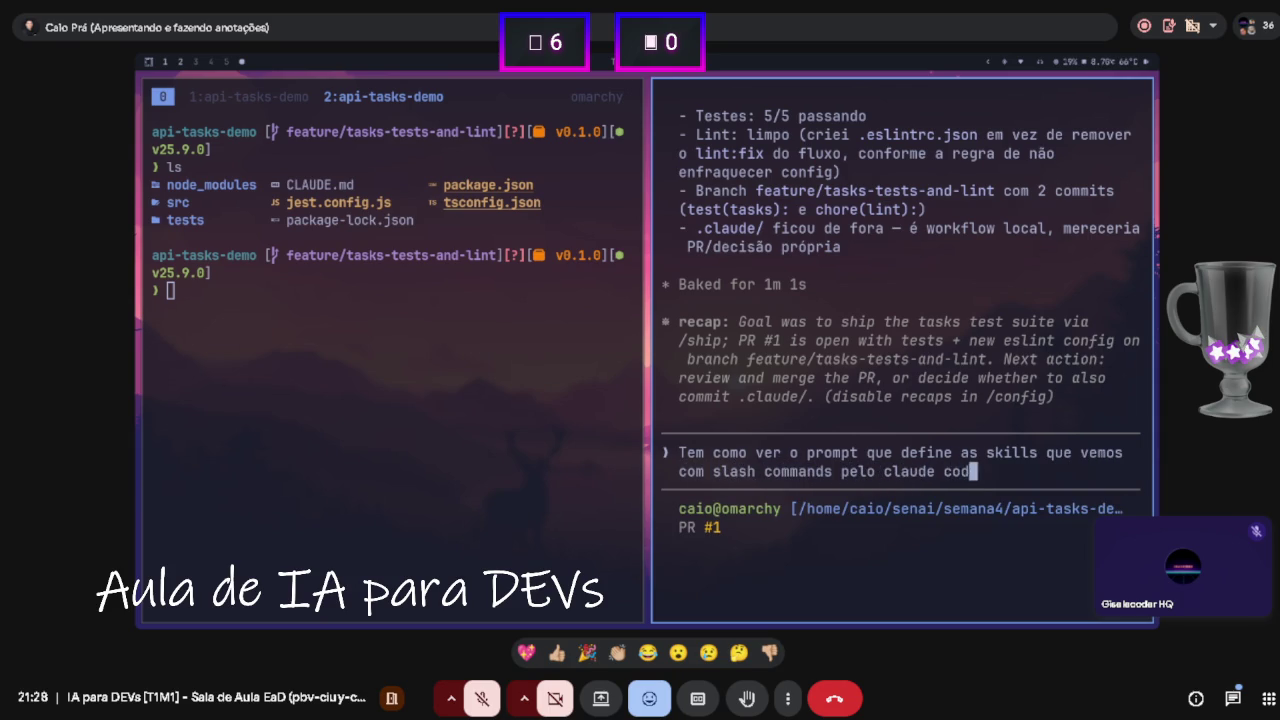
pyautogui.press('Return')
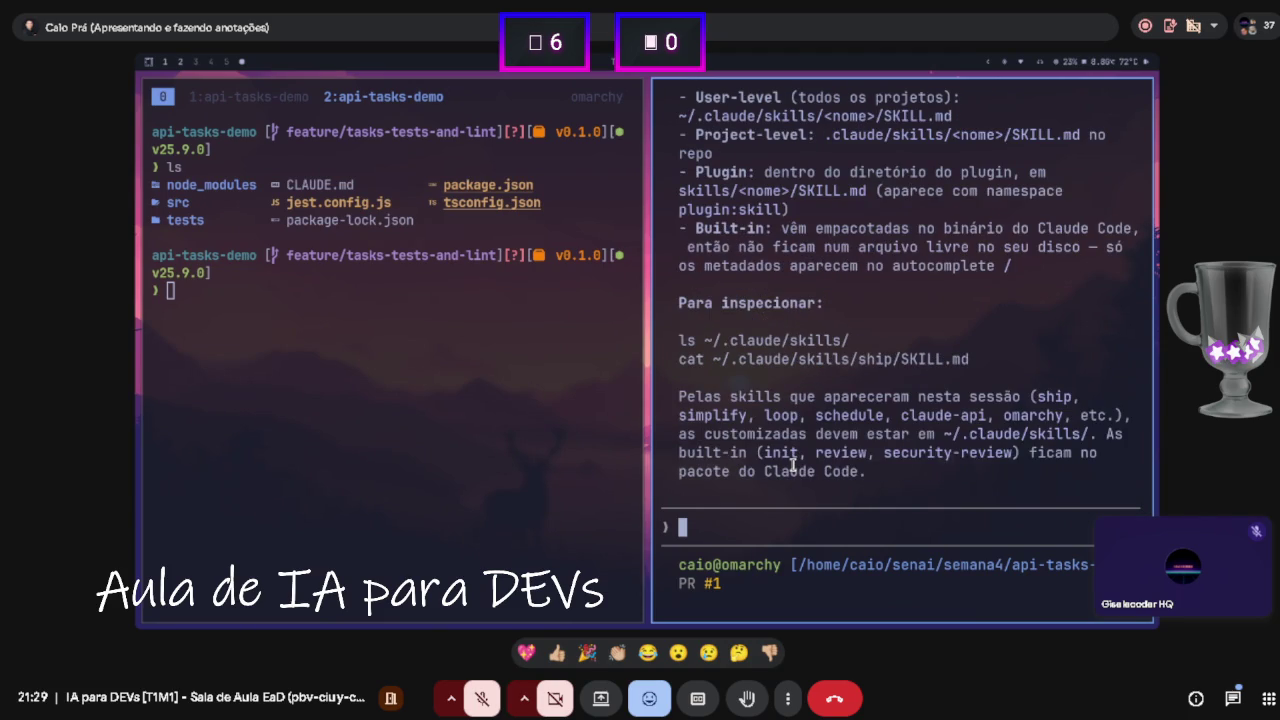
# - Read Claude's SKILL.md explanation, highlighting the phrase about skills bundled in the Claude binary
pyautogui.scroll(15, 788, 418)
pyautogui.scroll(-8, 760, 405)
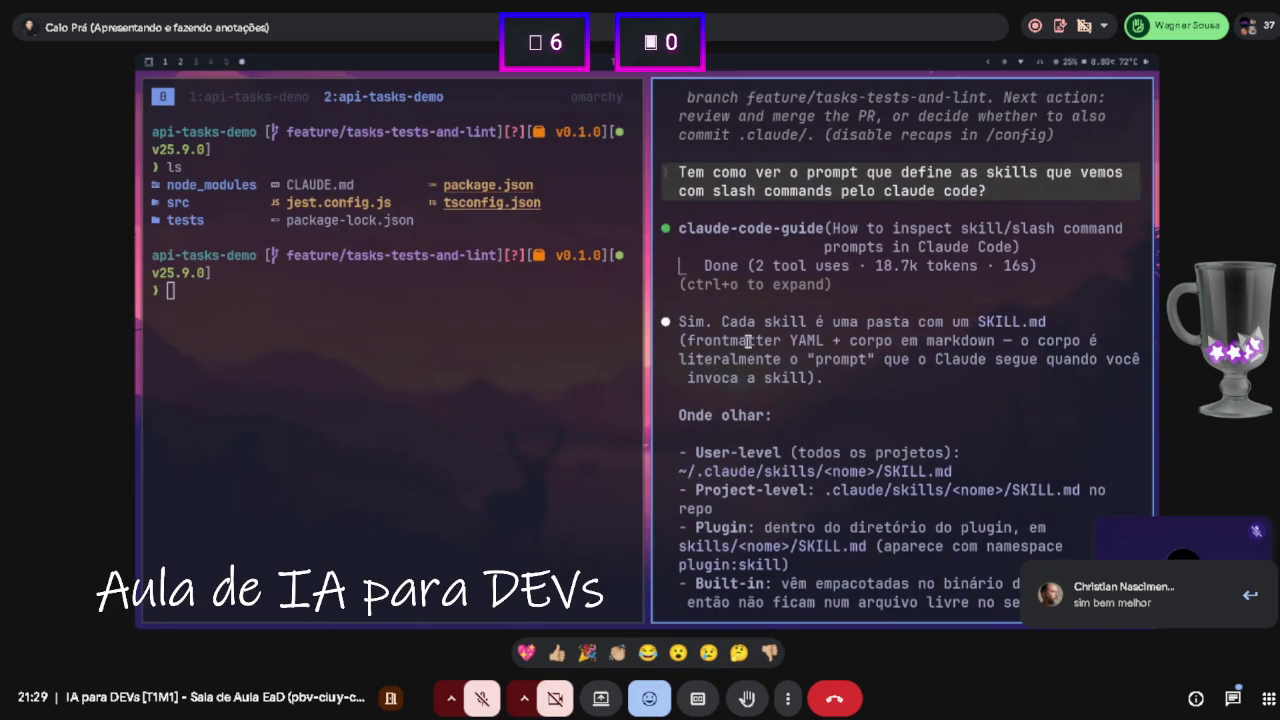
pyautogui.scroll(-1, 854, 368)
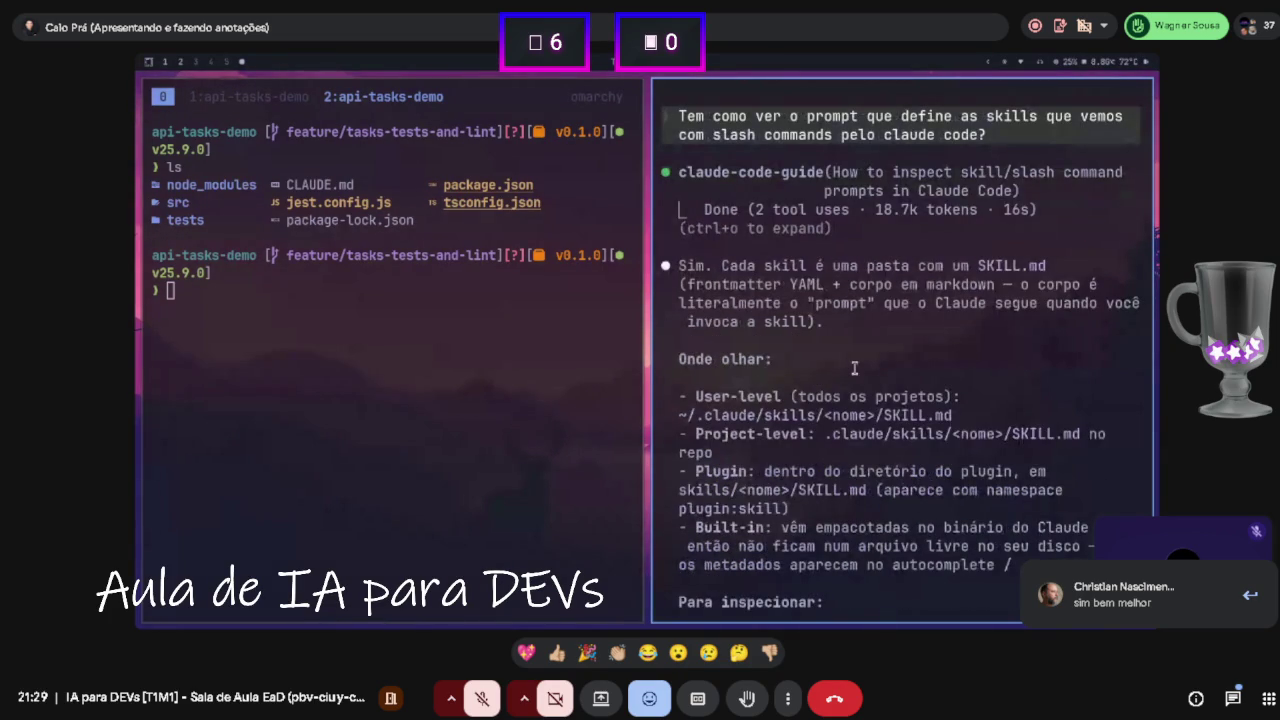
pyautogui.scroll(-1, 845, 368)
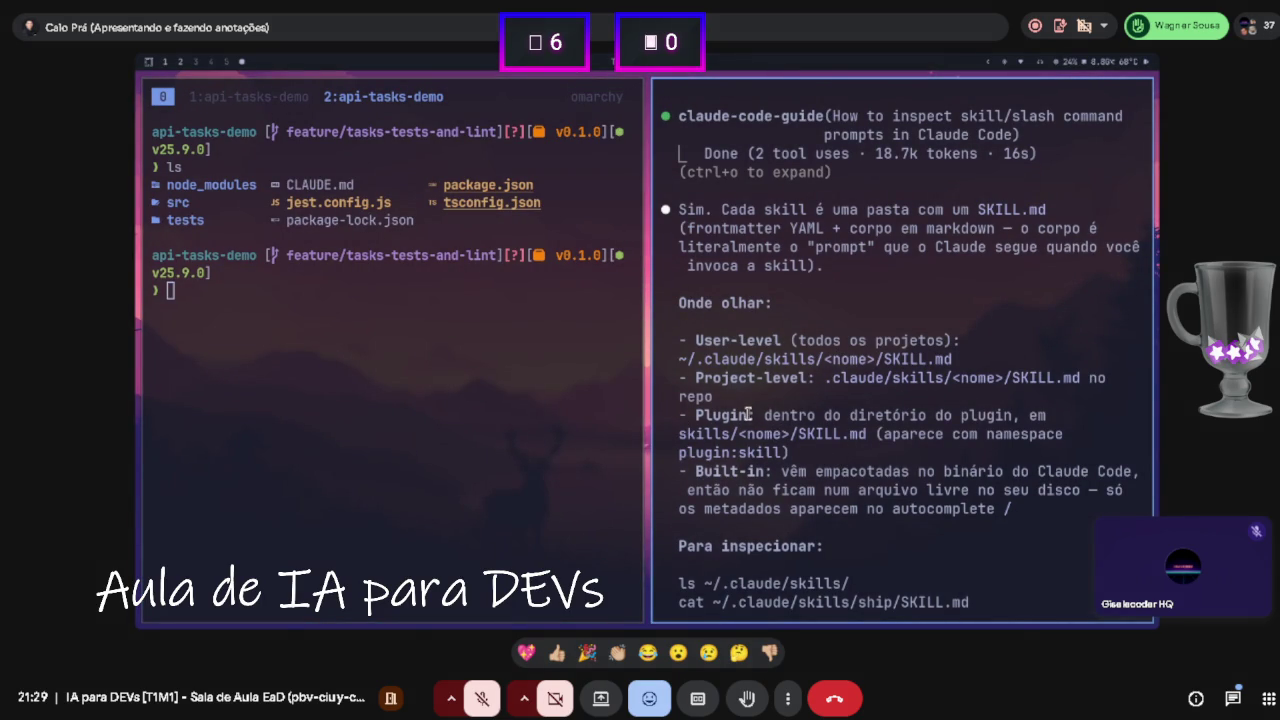
pyautogui.scroll(-1, 812, 415)
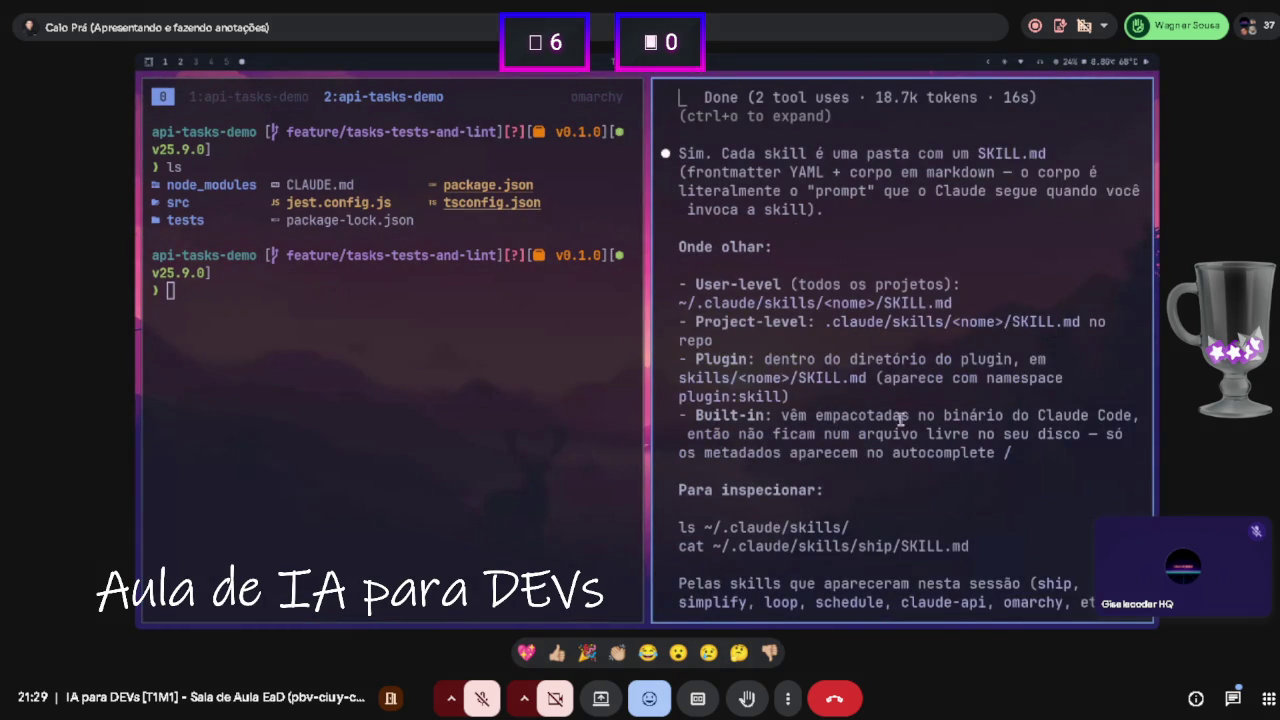
pyautogui.moveTo(944, 416); pyautogui.dragTo(1099, 416)
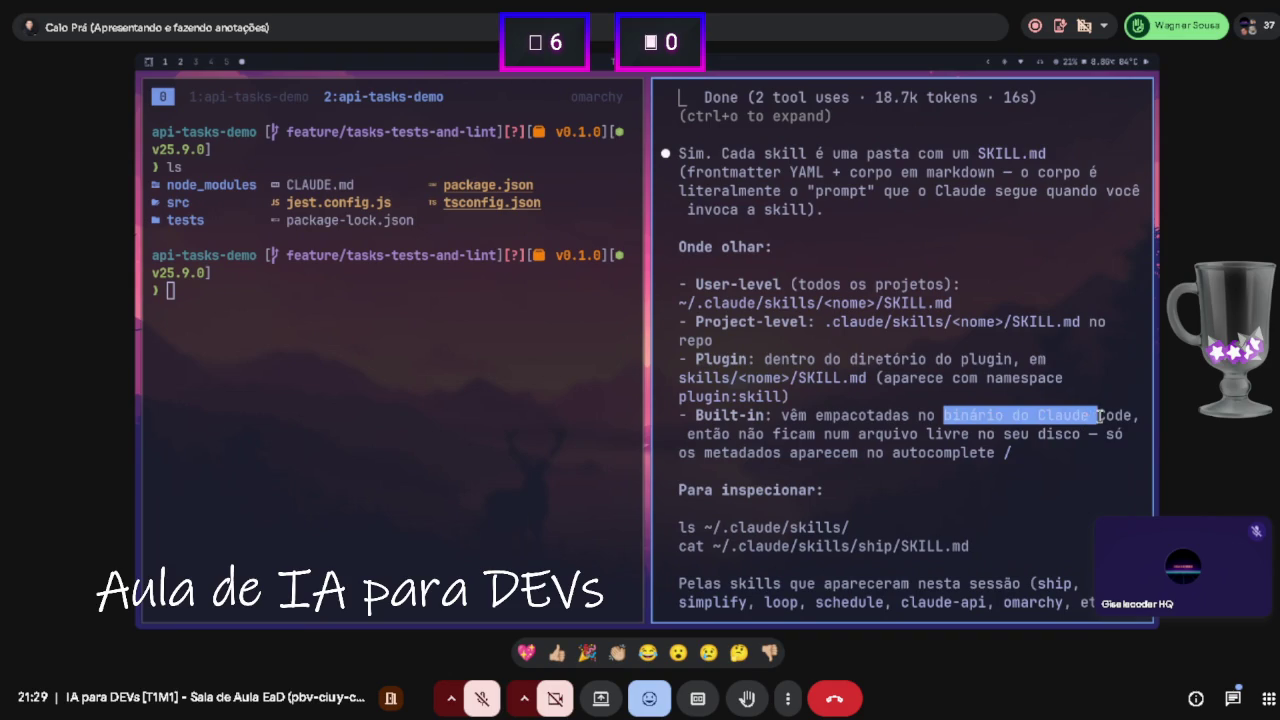
pyautogui.moveTo(836, 433); pyautogui.dragTo(894, 433)
pyautogui.scroll(-7, 793, 357)
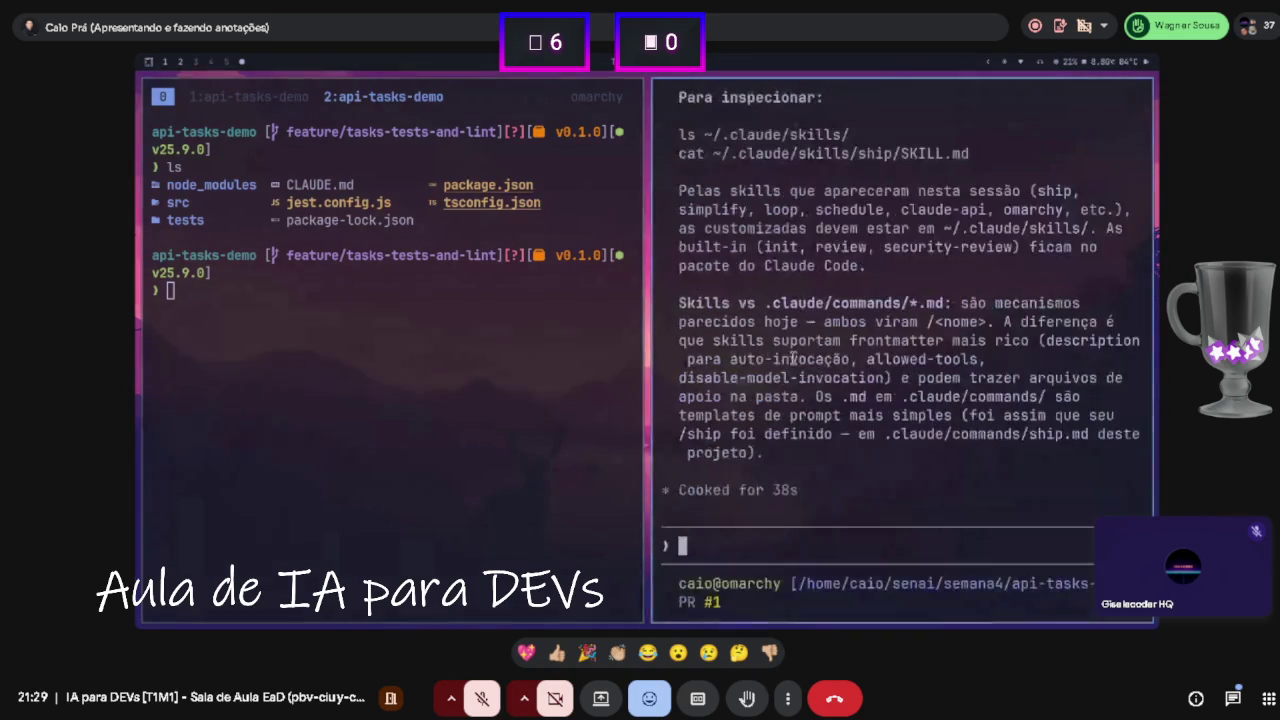
# - Try the /ses, /sess and /current command filters and browse the slash-command suggestions
pyautogui.write('/sess')
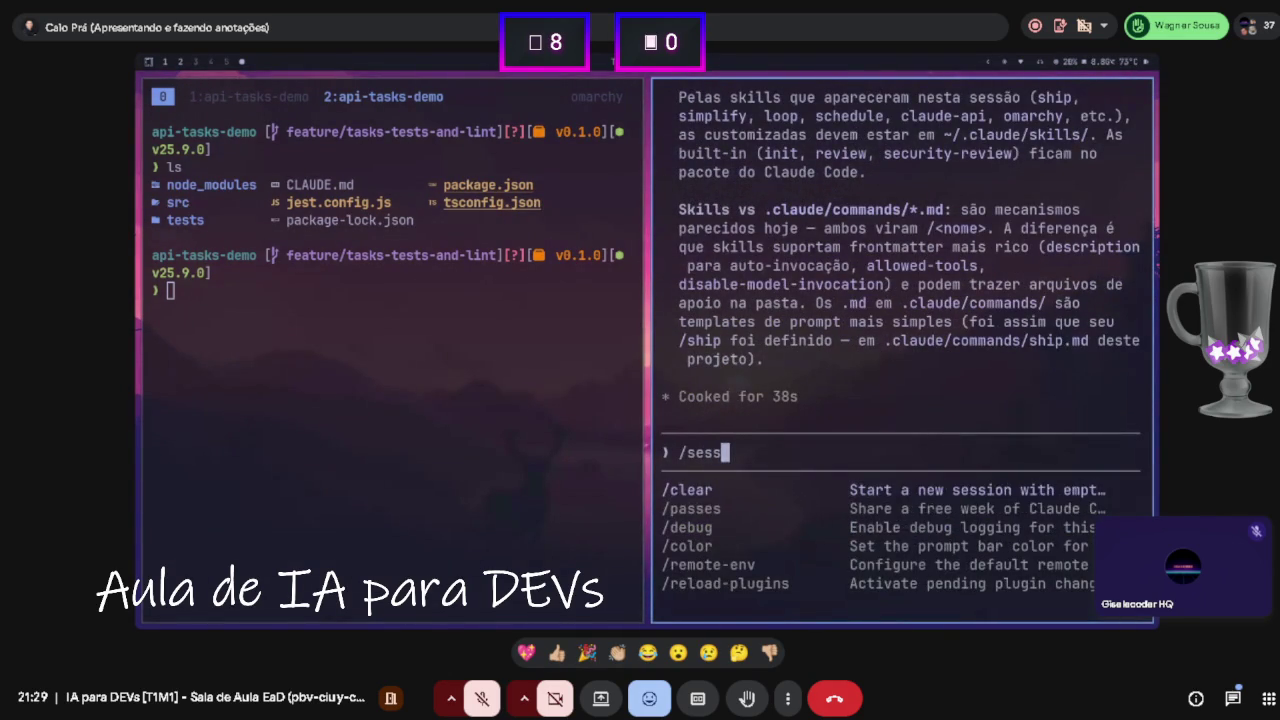
pyautogui.press('BackSpace')
pyautogui.press('BackSpace')
pyautogui.write('ess')
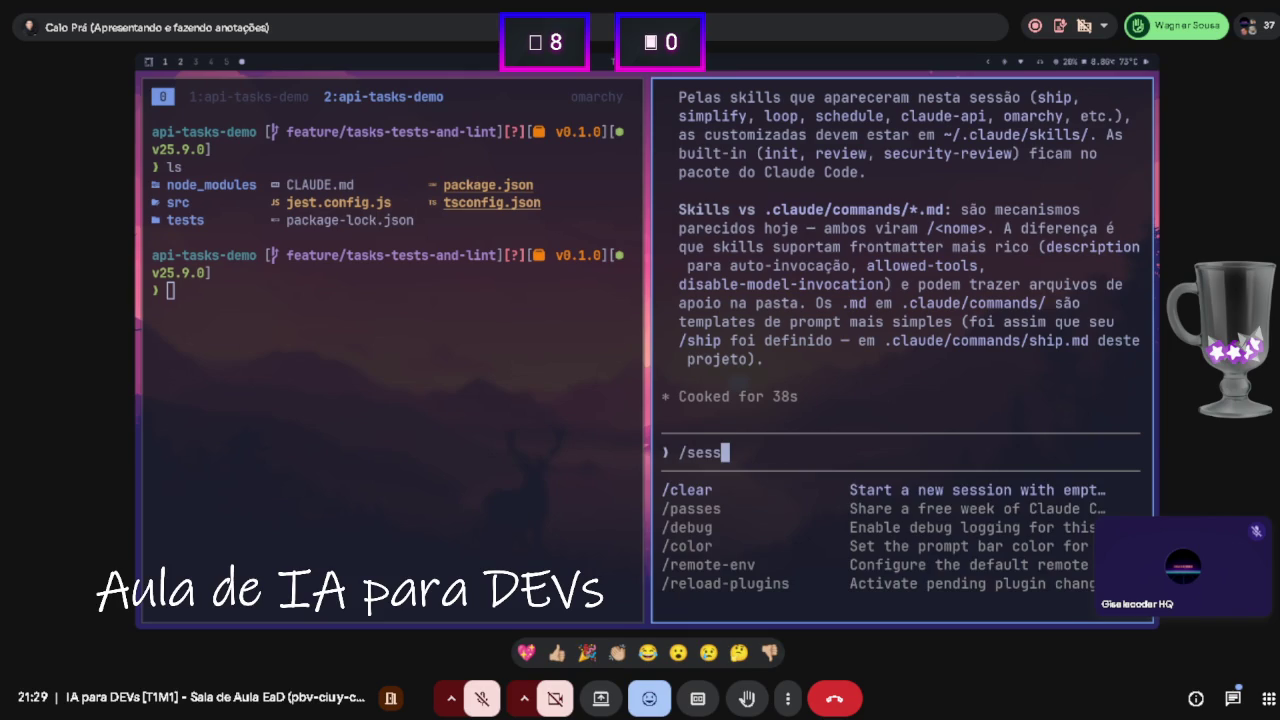
pyautogui.press('BackSpace')
pyautogui.press('BackSpace')
pyautogui.press('BackSpace')
pyautogui.press('Down')
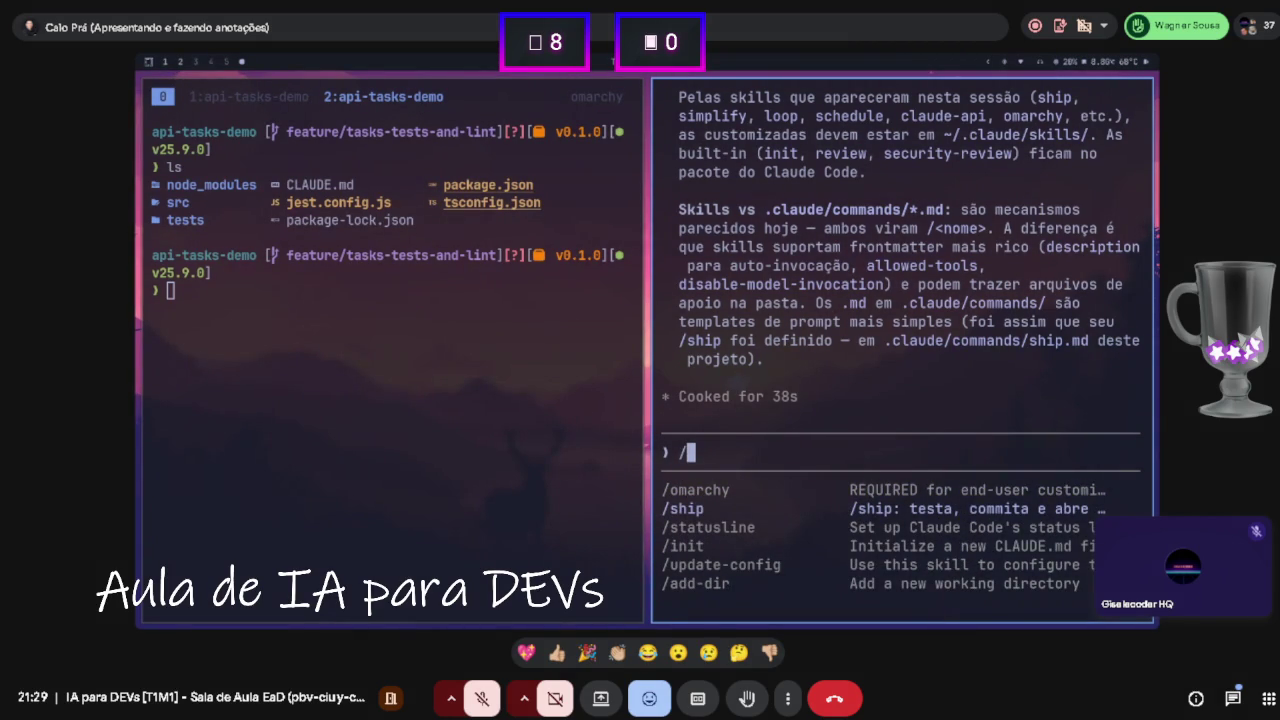
pyautogui.write('current')
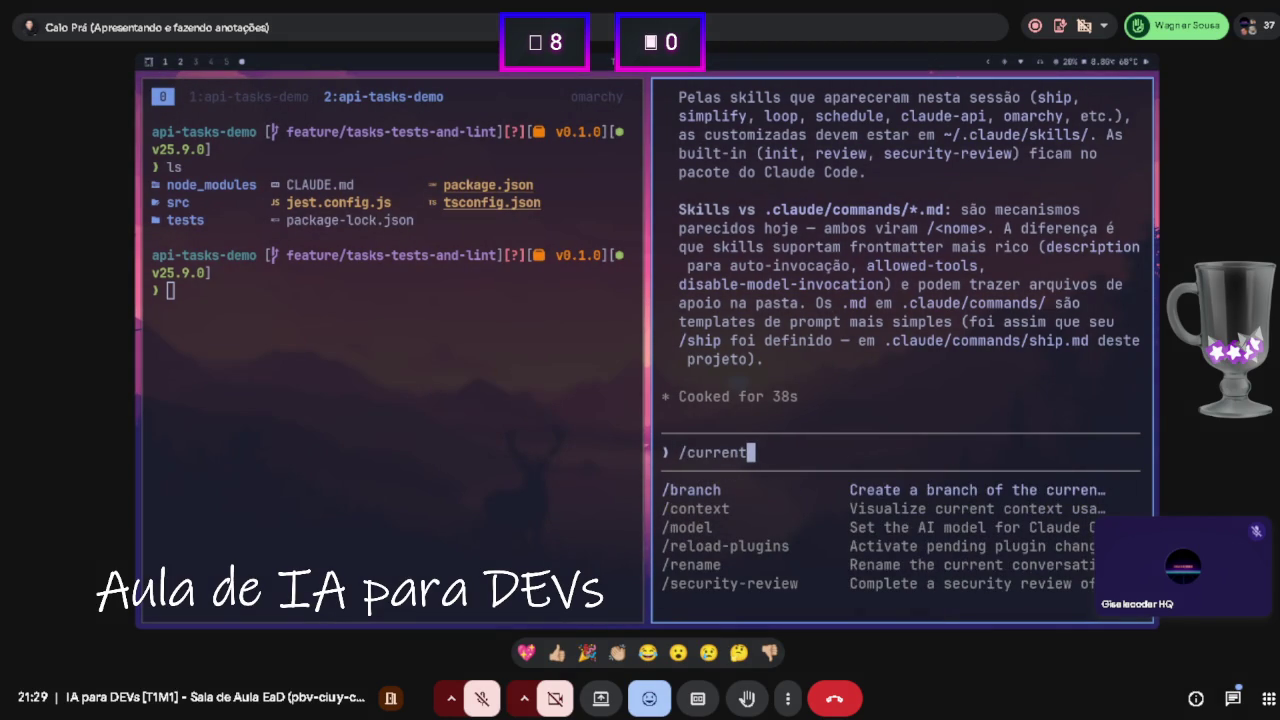
pyautogui.press('Down')
pyautogui.press('Down')
pyautogui.press('Down')
pyautogui.press('Down')
pyautogui.press('Down')
pyautogui.press('Down')
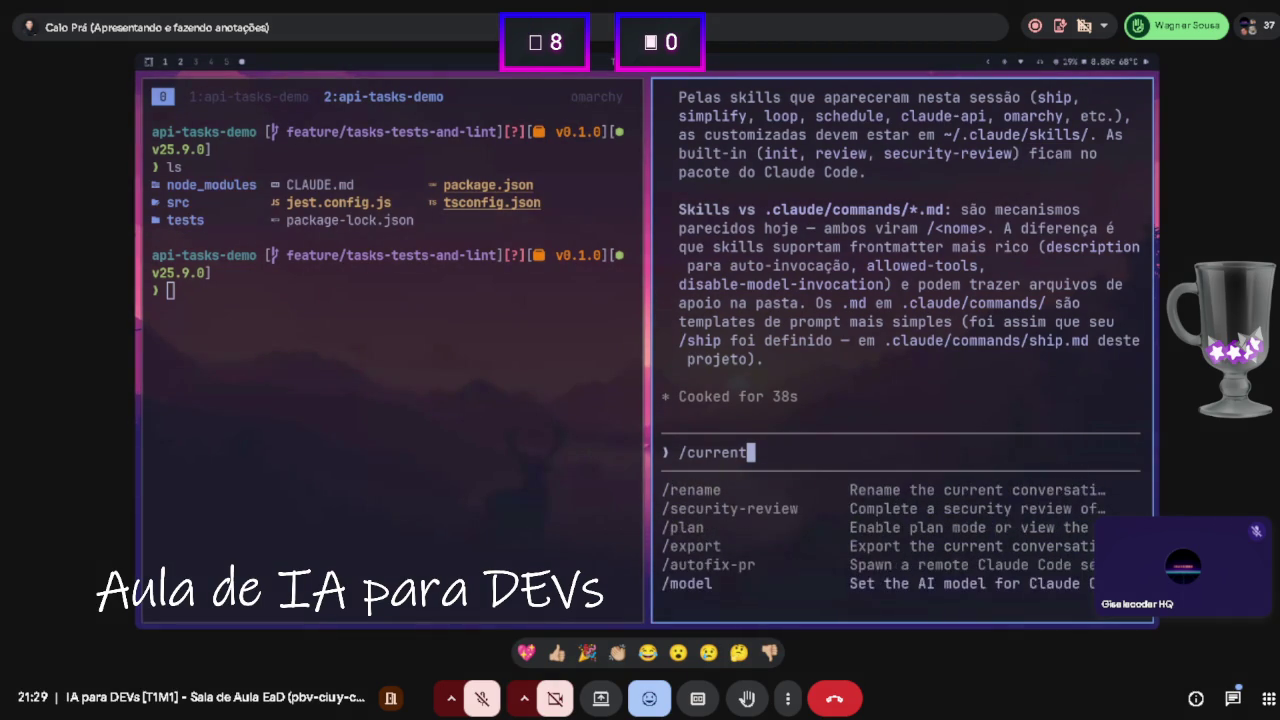
pyautogui.press('Escape')
pyautogui.press('BackSpace')
pyautogui.press('BackSpace')
pyautogui.press('BackSpace')
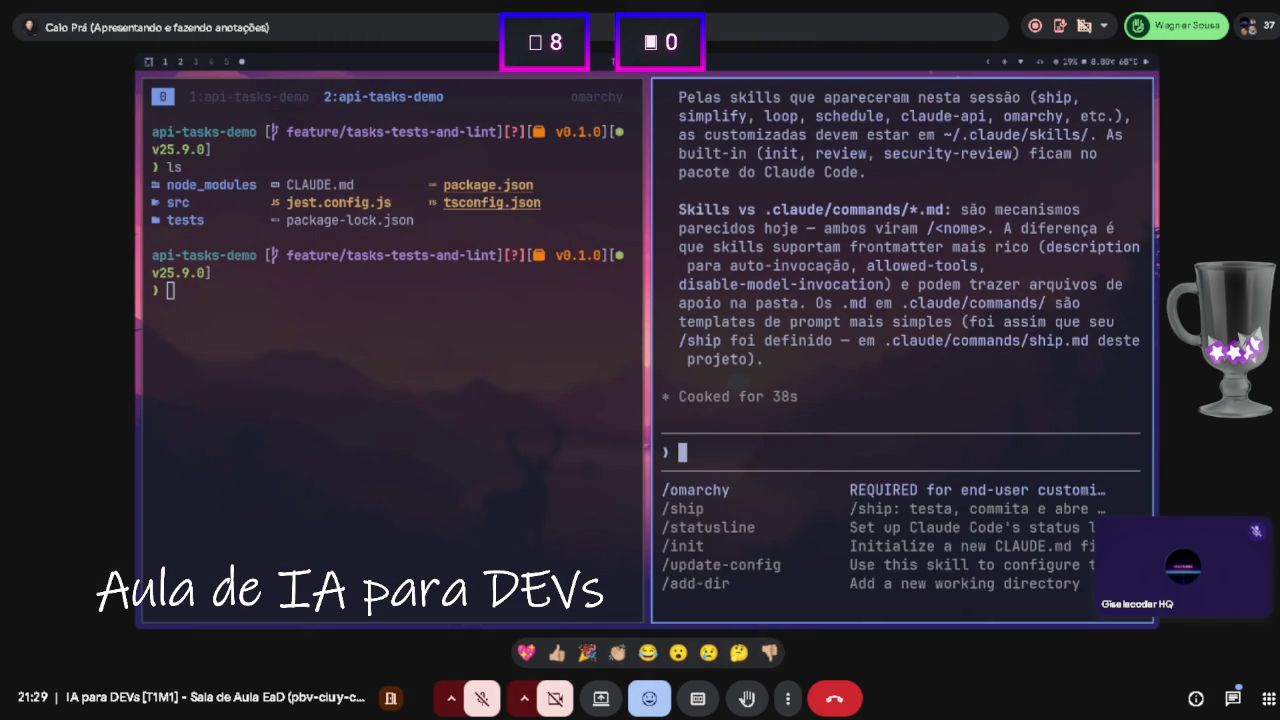
# - Run /stats after a /monito attempt to open the usage statistics overview
pyautogui.write('/monito')
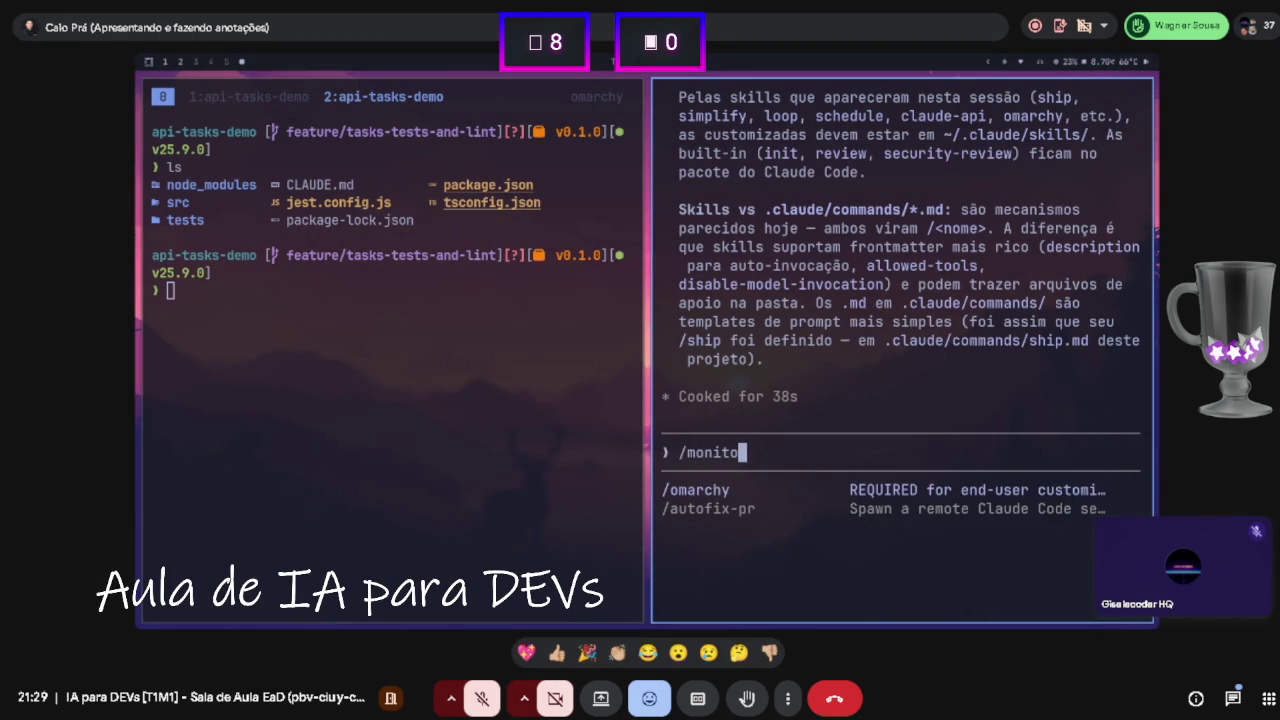
pyautogui.press('BackSpace')
pyautogui.press('BackSpace')
pyautogui.press('BackSpace')
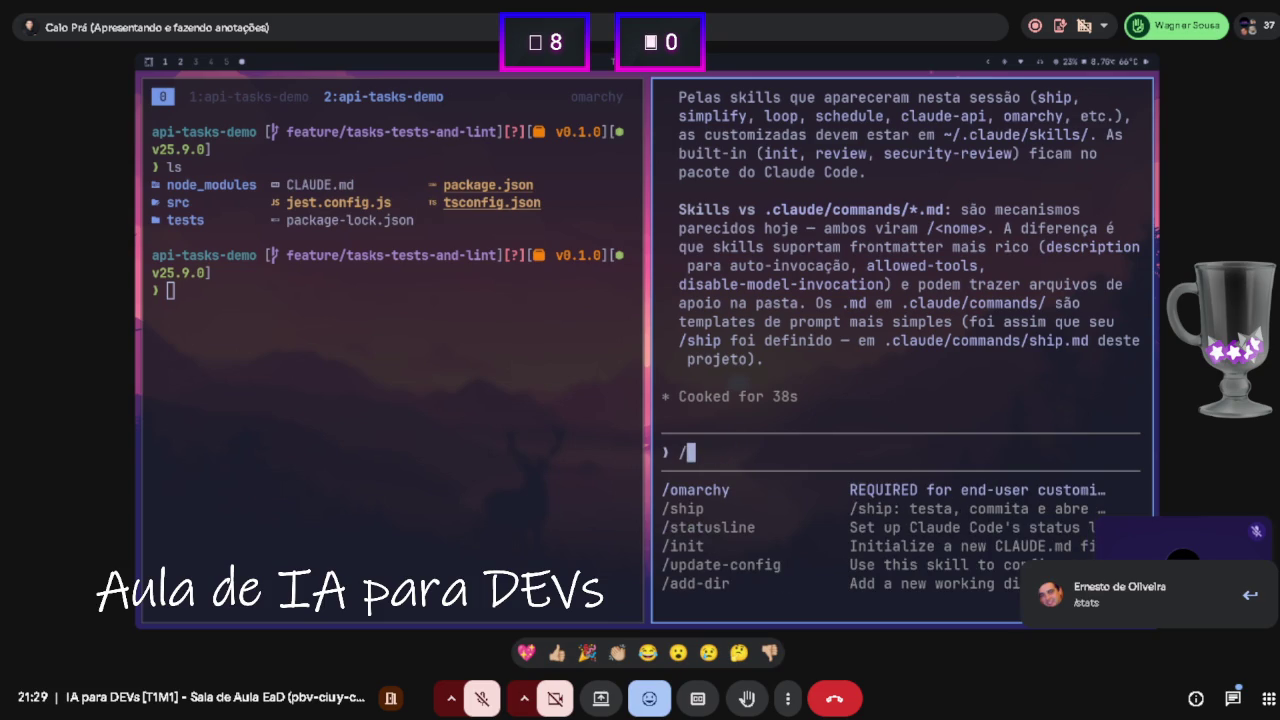
pyautogui.write('stats')
pyautogui.press('Return')
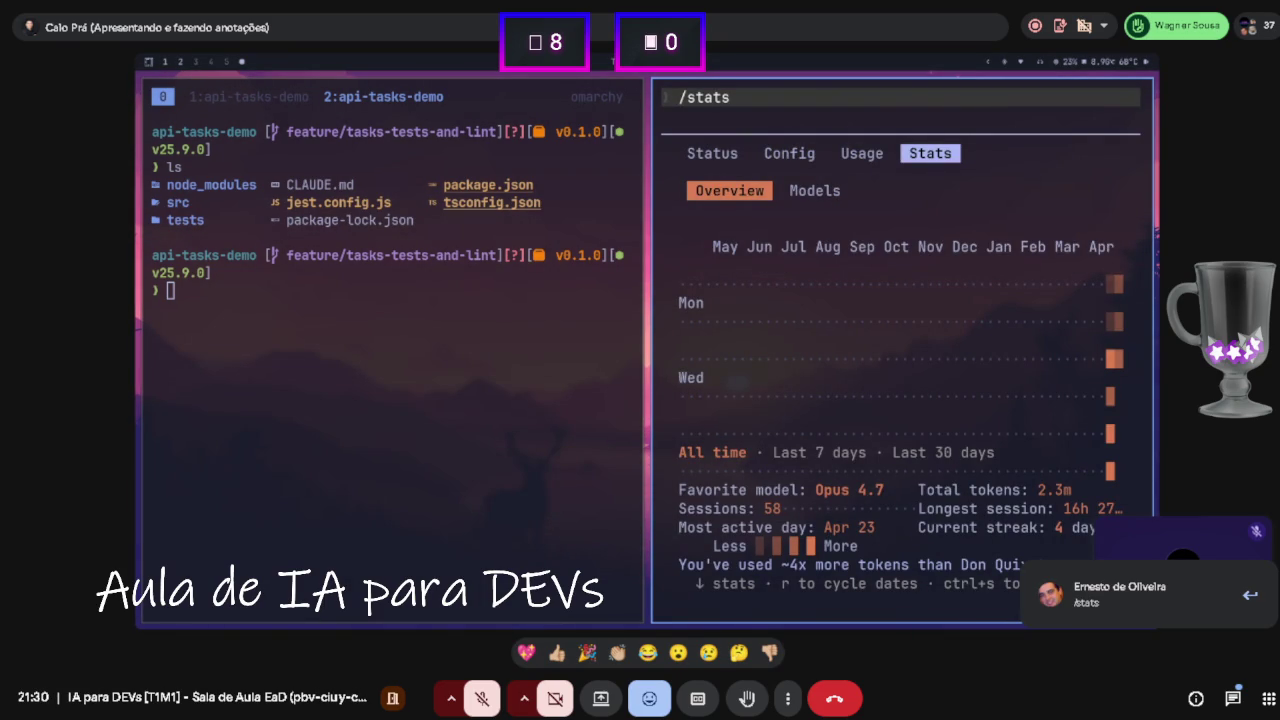
# - Switch between the Stats and Usage views, then close the stats panel
pyautogui.press('Left')
pyautogui.press('Right')
pyautogui.press('Left')
pyautogui.press('Escape')
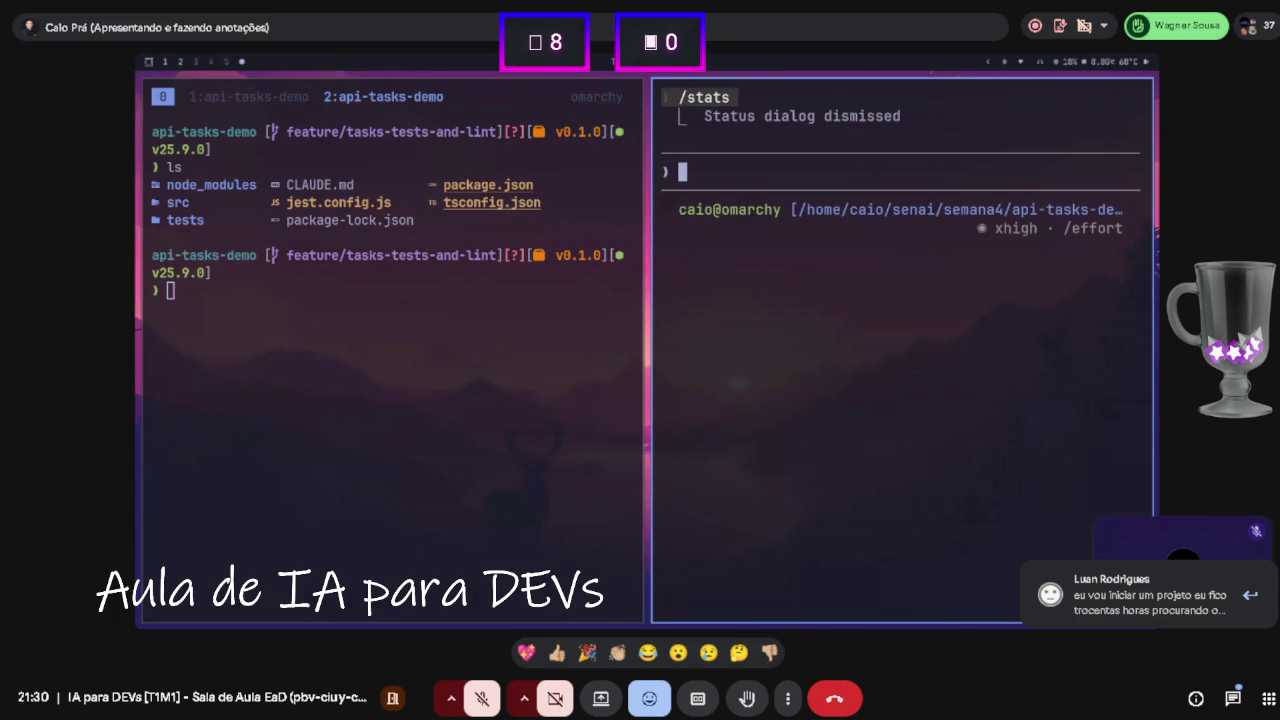
# - Run /usage, dismiss its status dialog, and scroll back up the conversation
pyautogui.write('/usage')
pyautogui.press('Return')
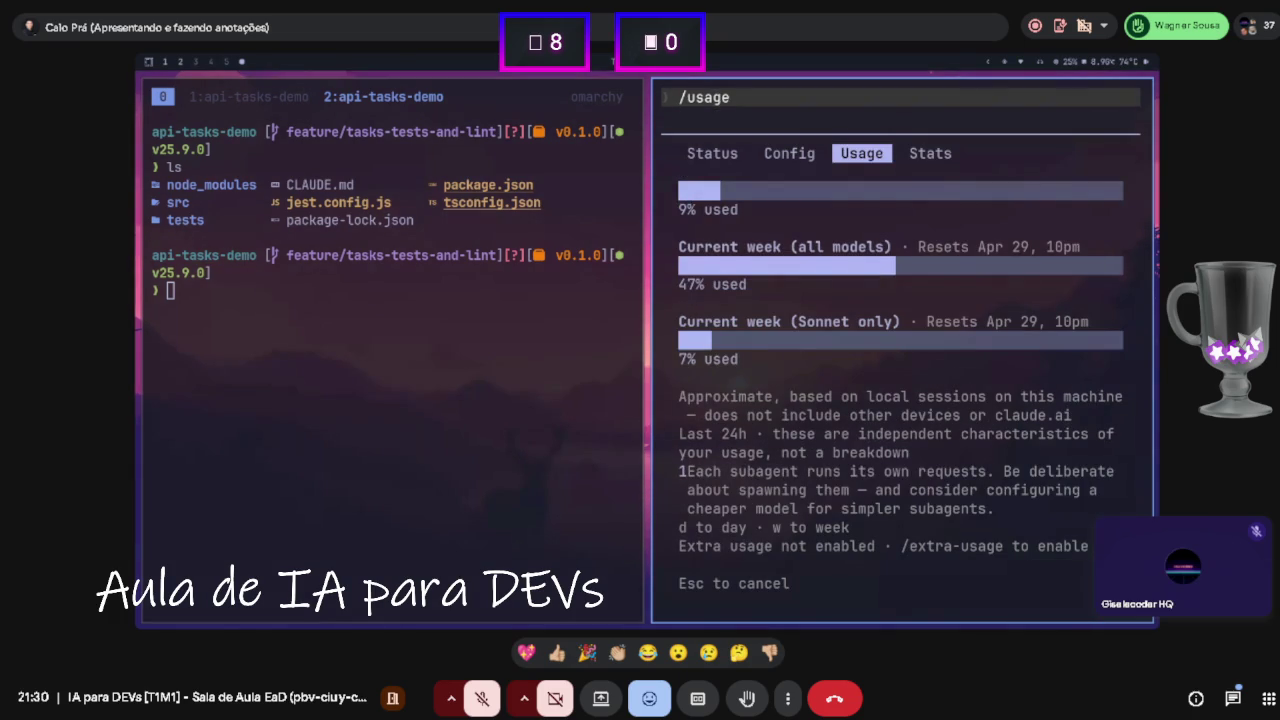
pyautogui.press('Escape')
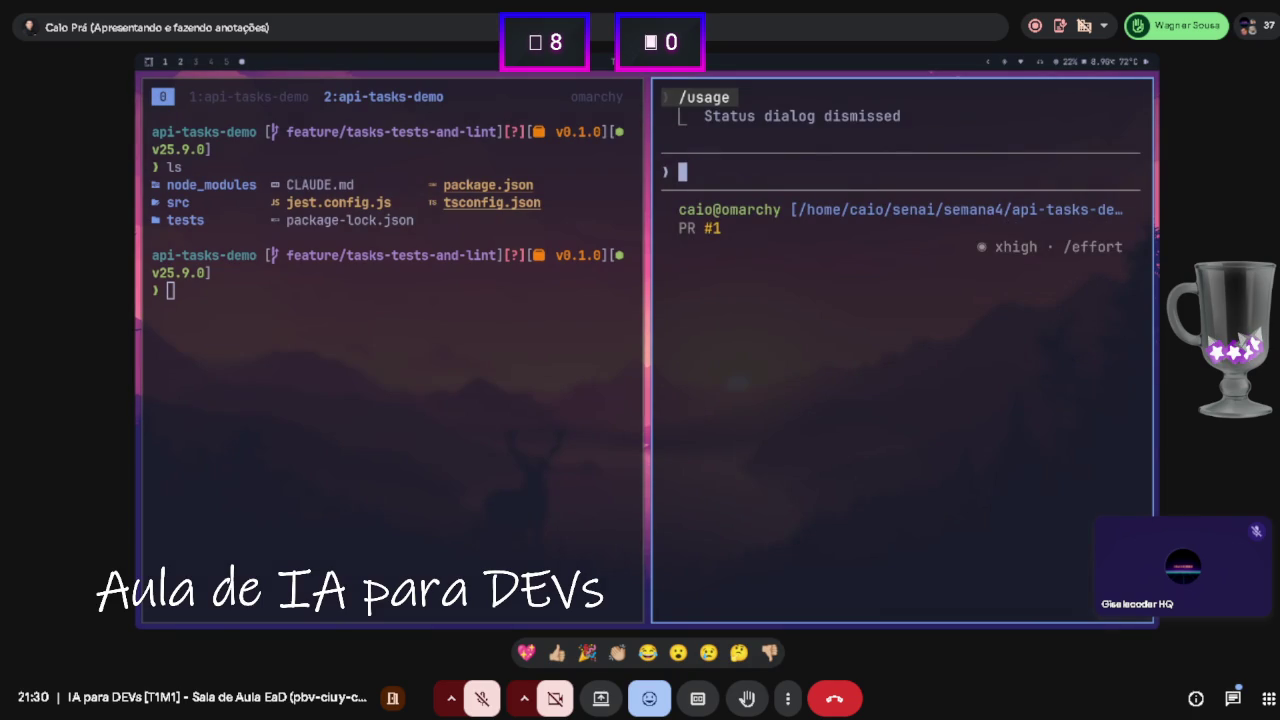
pyautogui.scroll(10, 764, 424)
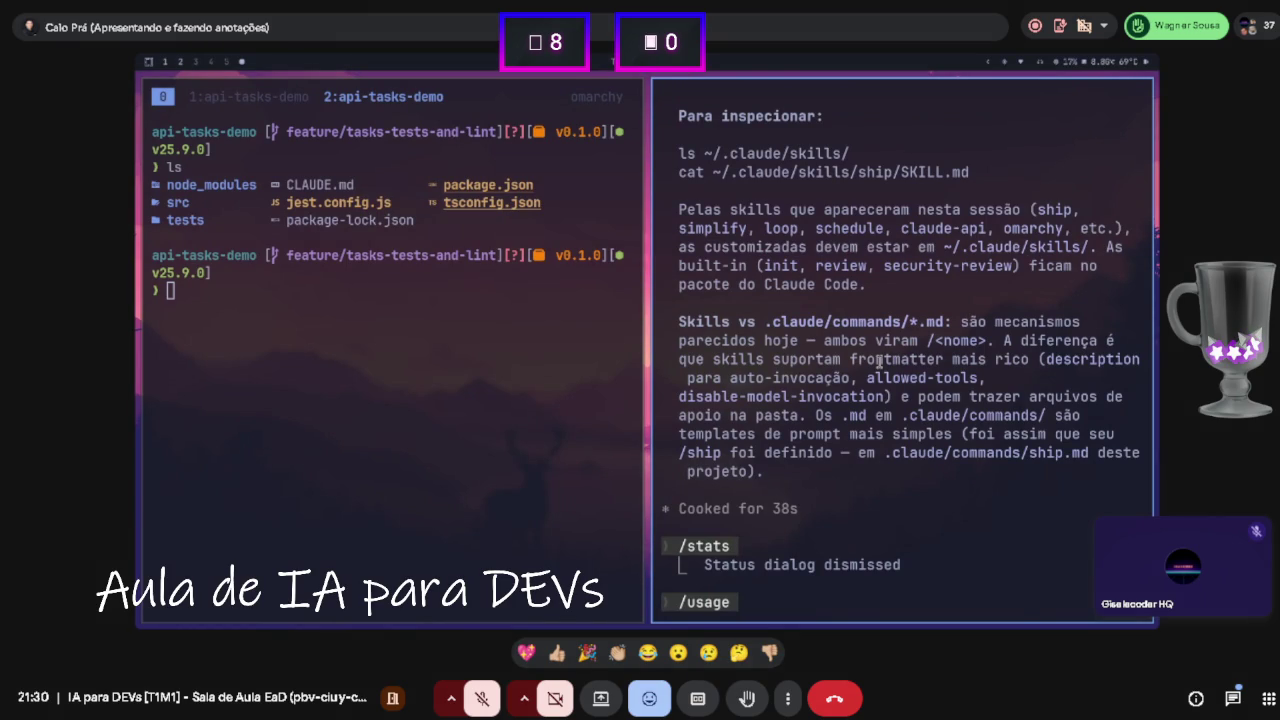
# - Return to the Claude Code prompt and begin a new slash command
pyautogui.press('Escape')
pyautogui.write('/;')
pyautogui.press('BackSpace')
pyautogui.press('BackSpace')
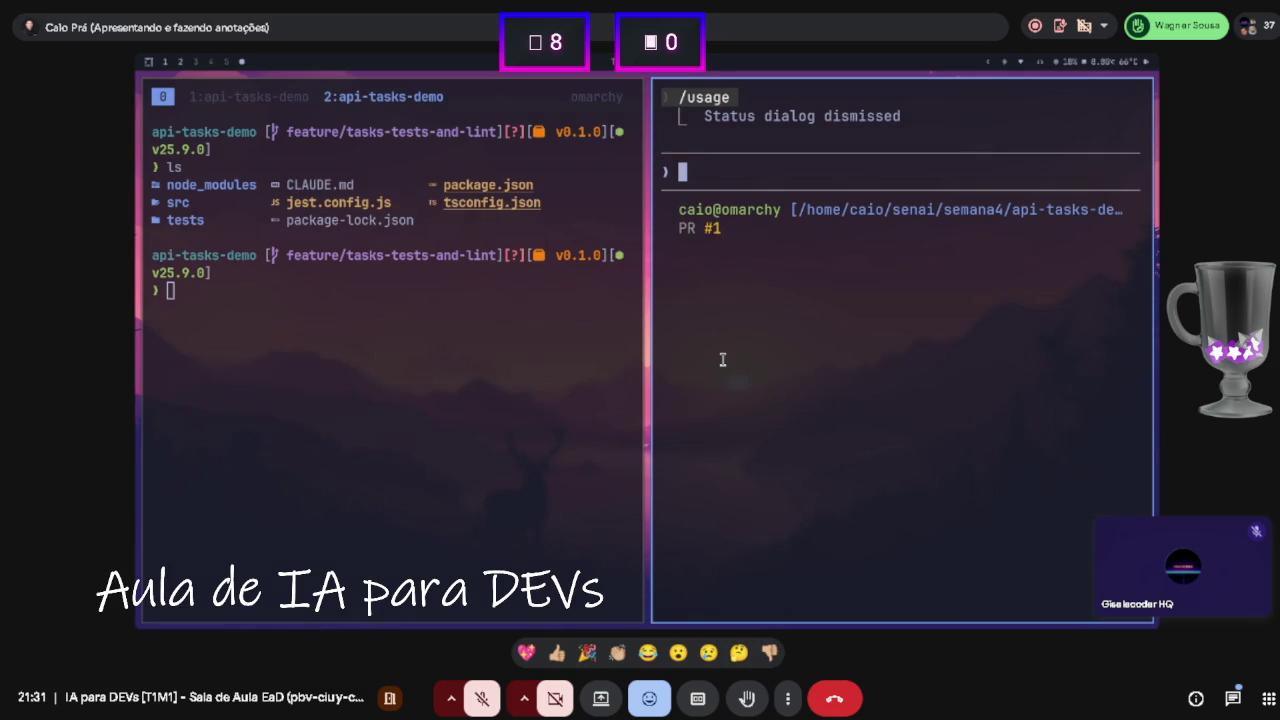
pyautogui.moveTo(555, 283)
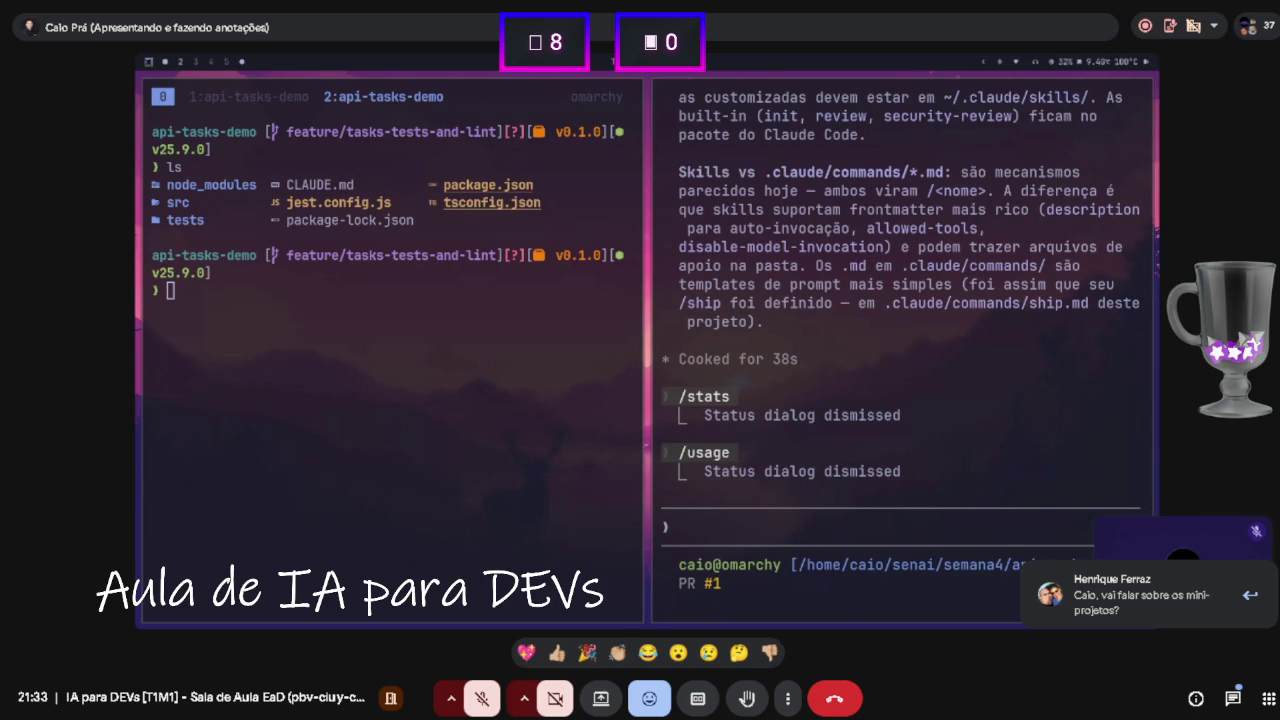
# - Close the Claude Code pane and switch to the Google Slides workspace
pyautogui.press('super+w')
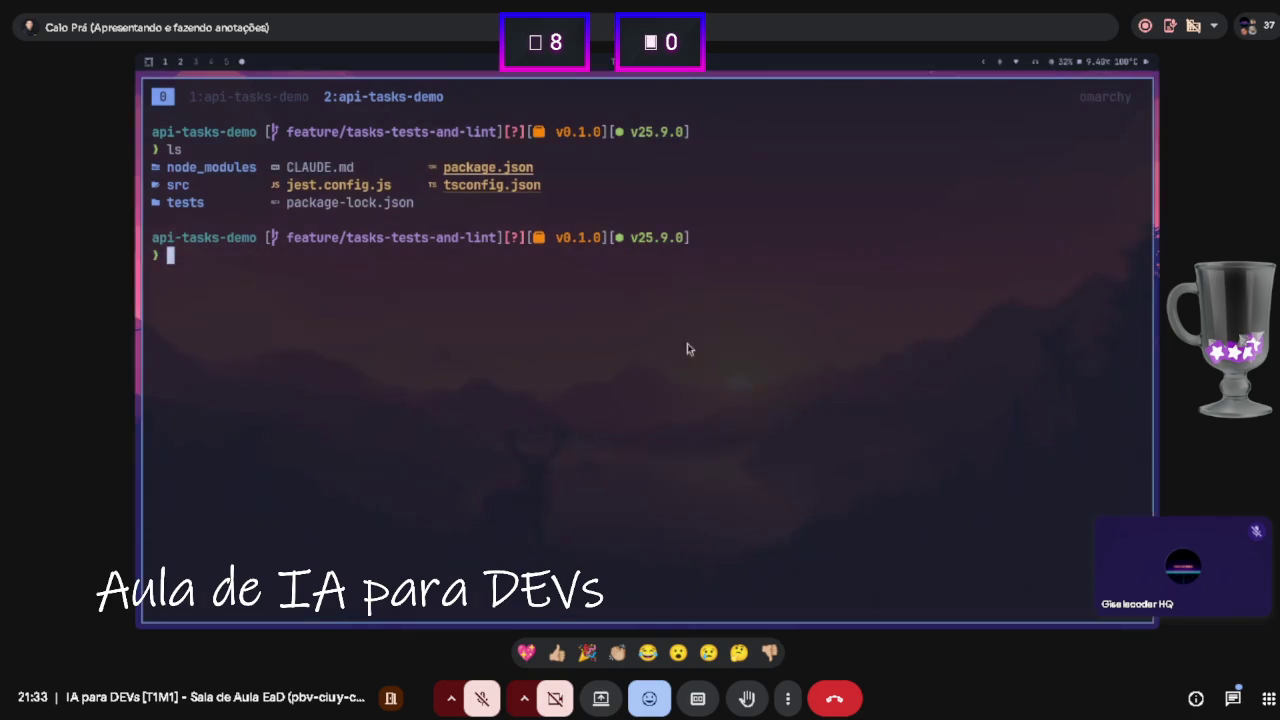
pyautogui.press('super+1')
pyautogui.press('super+2')
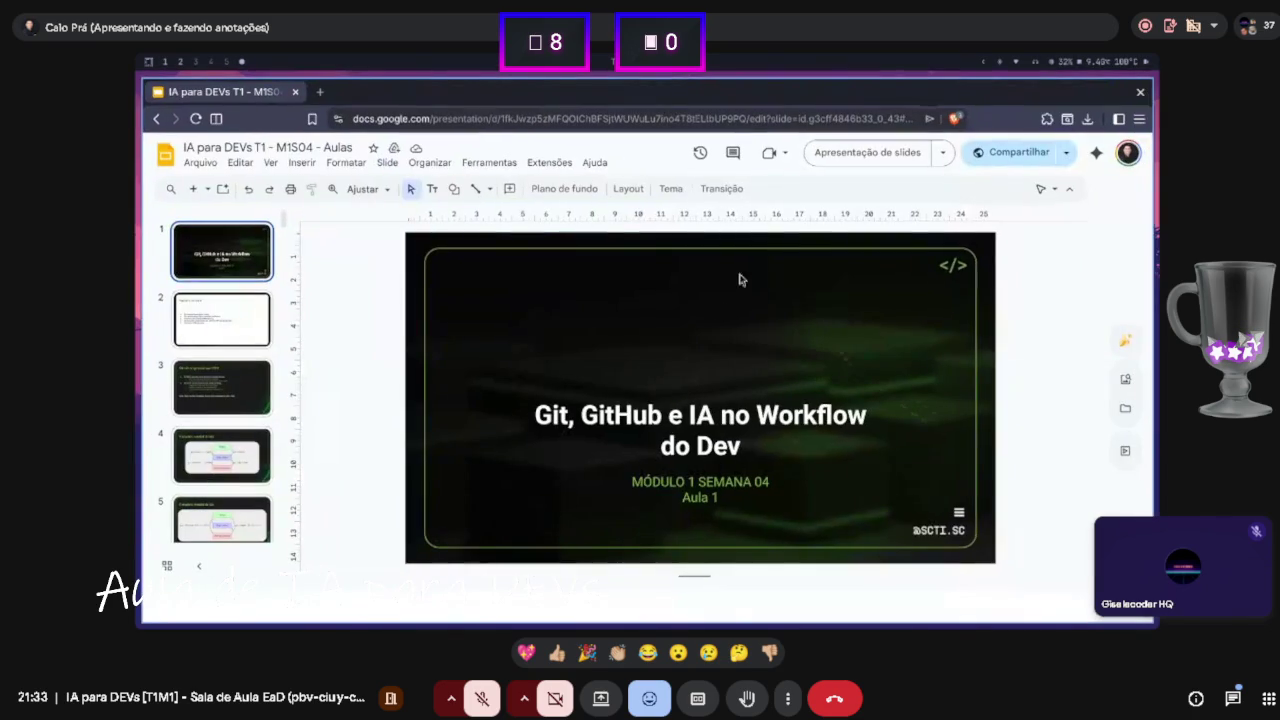
# - Select slide 55, 'Exercício: sua API de biblioteca', and start the slideshow
pyautogui.click(222, 319)
pyautogui.scroll(-20, 236, 397)
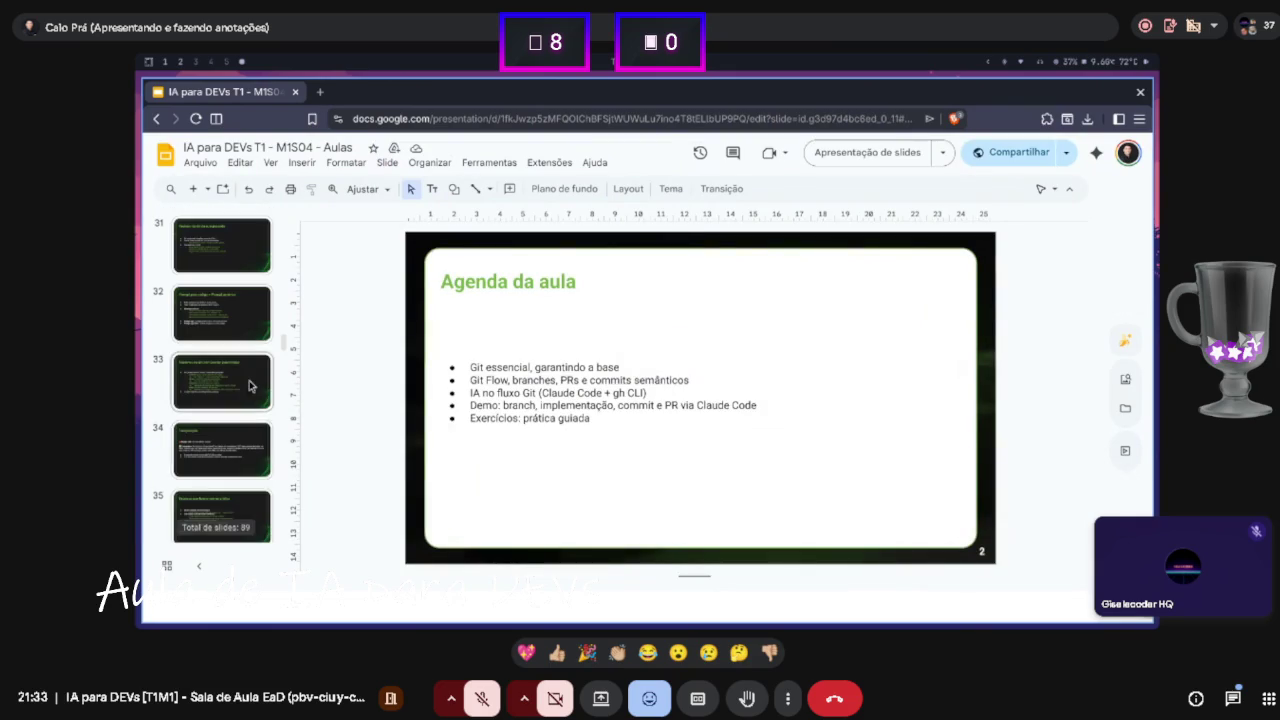
pyautogui.scroll(-8, 236, 397)
pyautogui.click(236, 430)
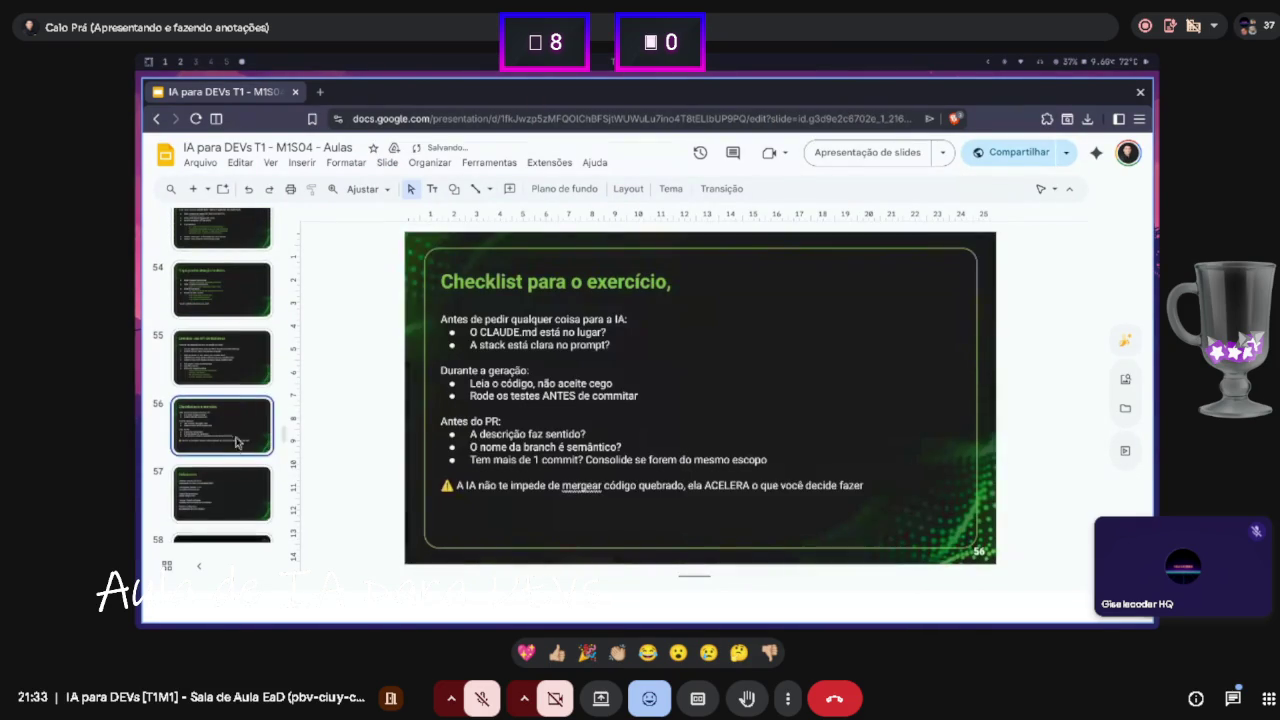
pyautogui.scroll(3, 236, 446)
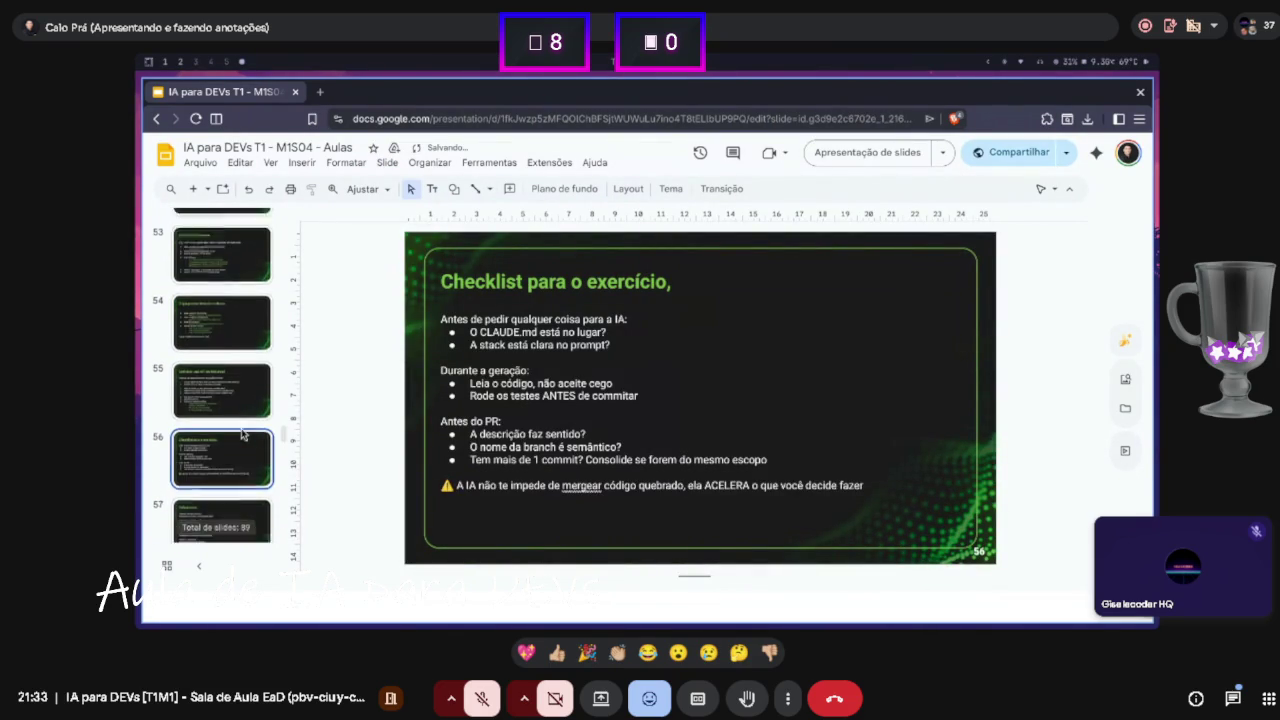
pyautogui.click(233, 450)
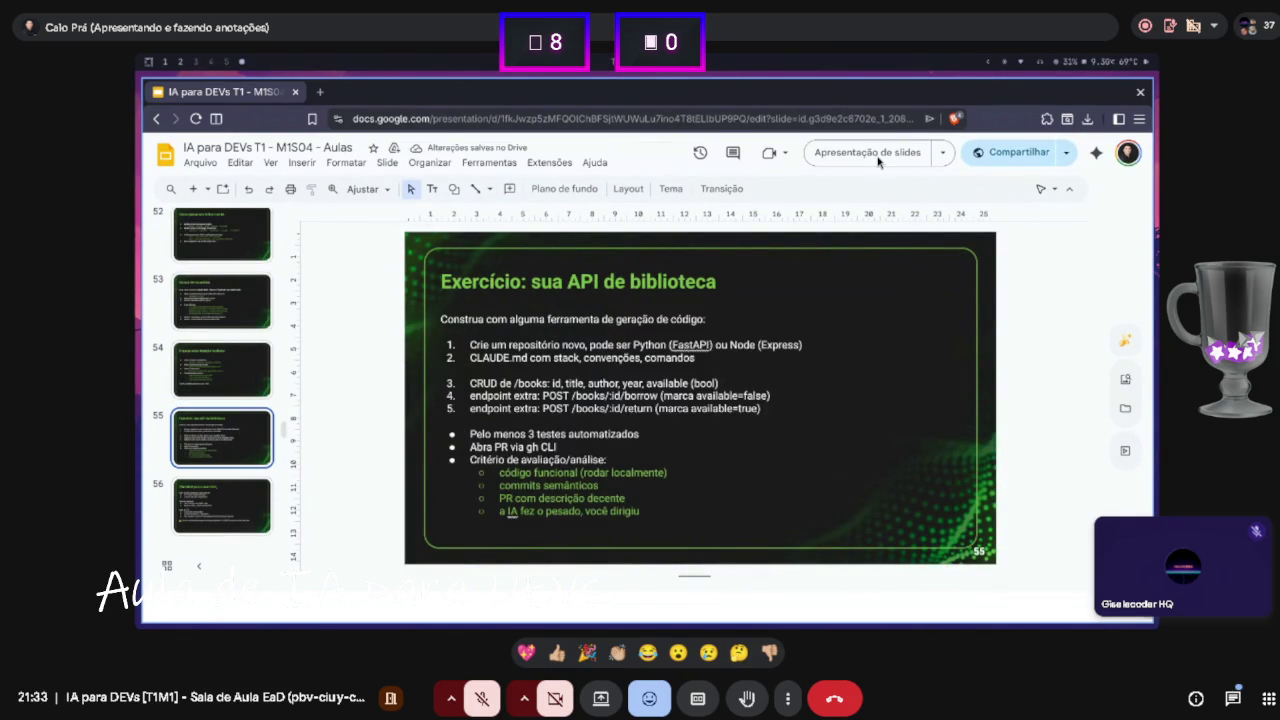
pyautogui.click(869, 156)
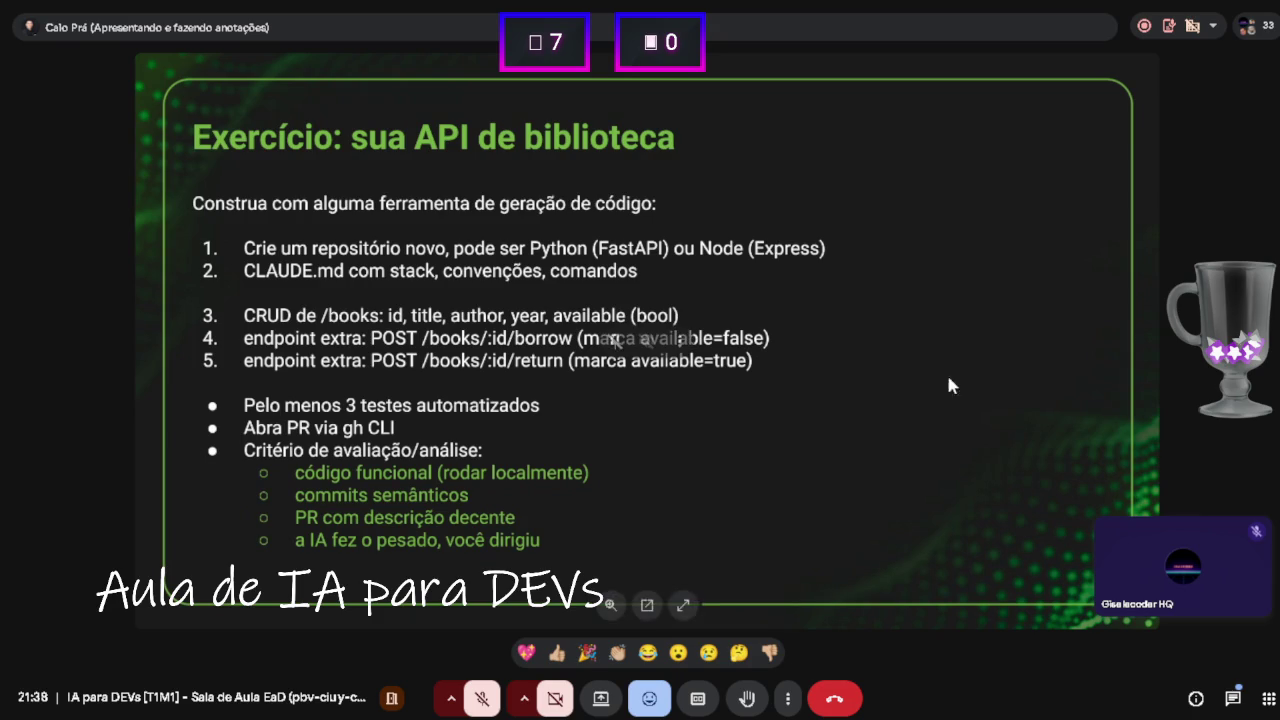
# - Open the Meet chat panel beside the shared exercise slide
pyautogui.click(1233, 698)
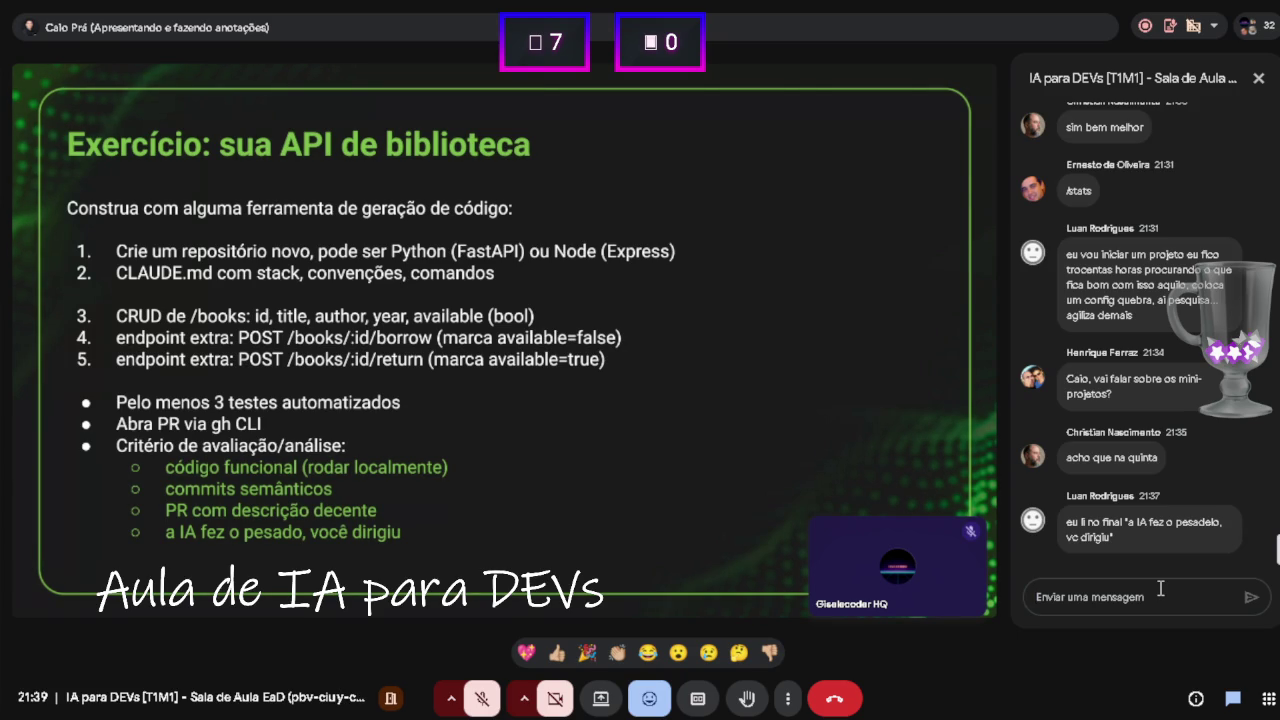
# - Send 'quem ta afim de fazer o trabalho comigo?' in the meeting chat
pyautogui.write('qual')
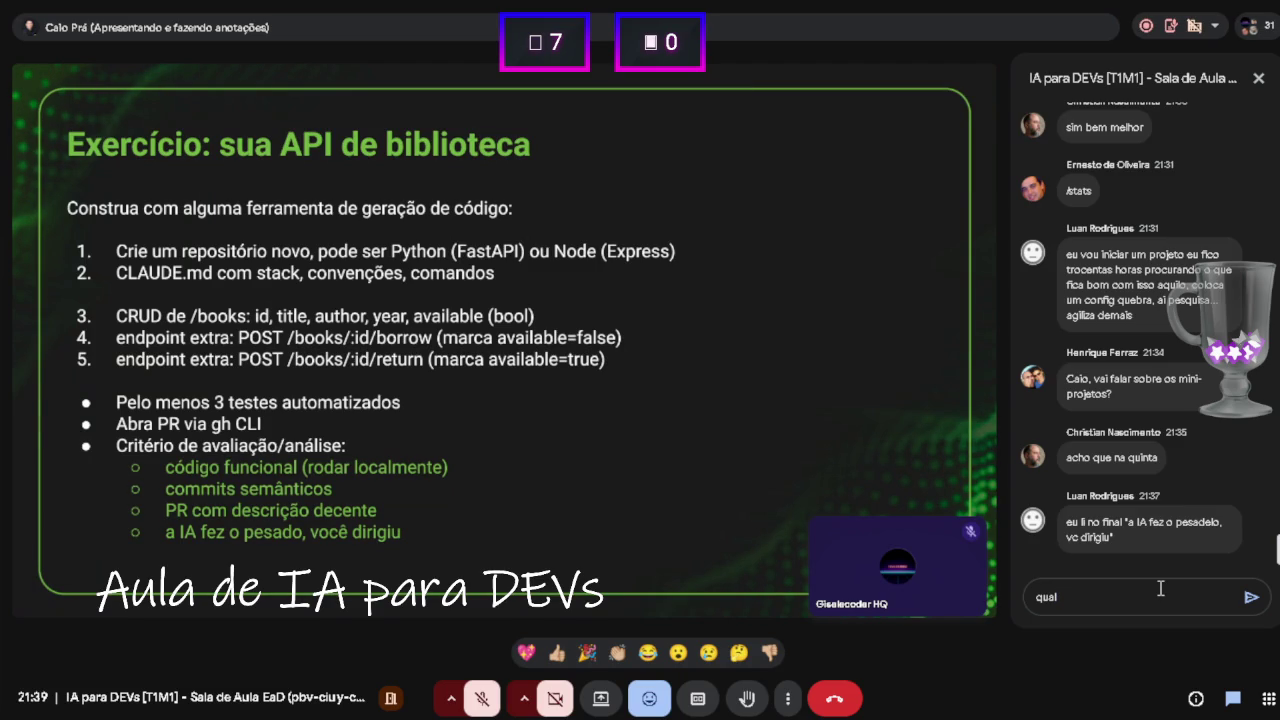
pyautogui.press('BackSpace')
pyautogui.press('BackSpace')
pyautogui.press('BackSpace')
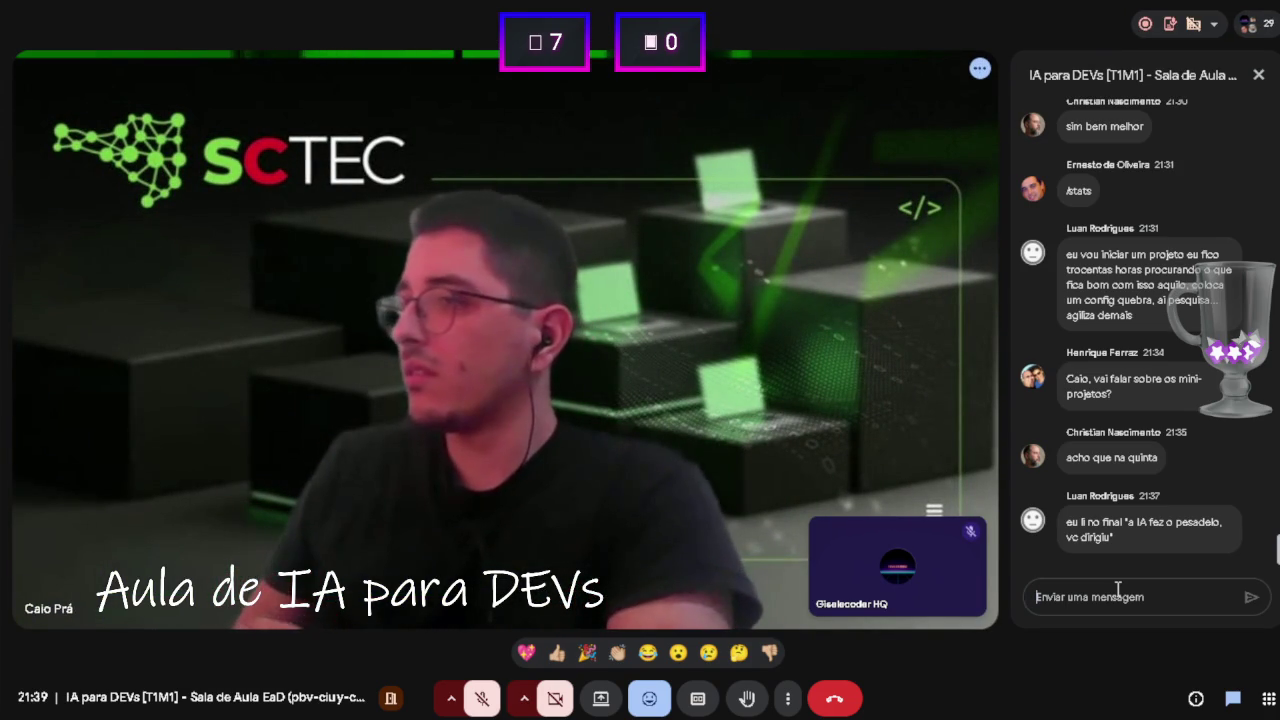
pyautogui.write('quem t')
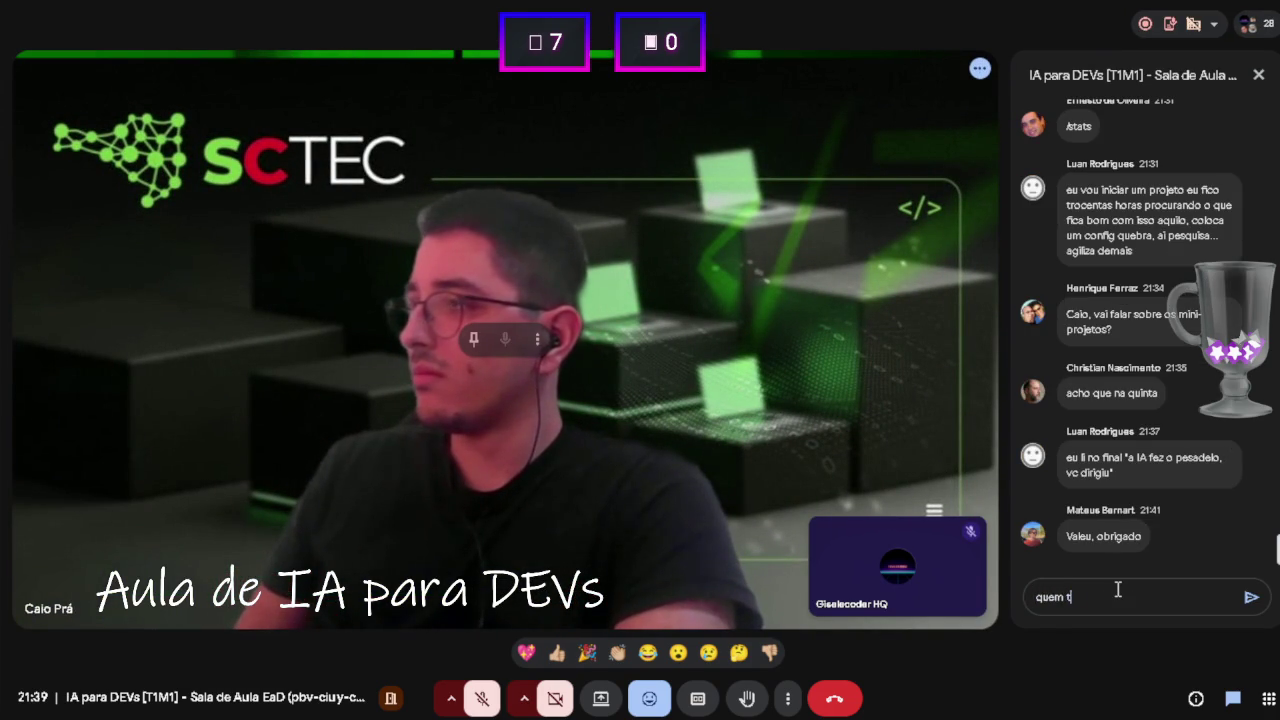
pyautogui.write('a afim de fazer ')
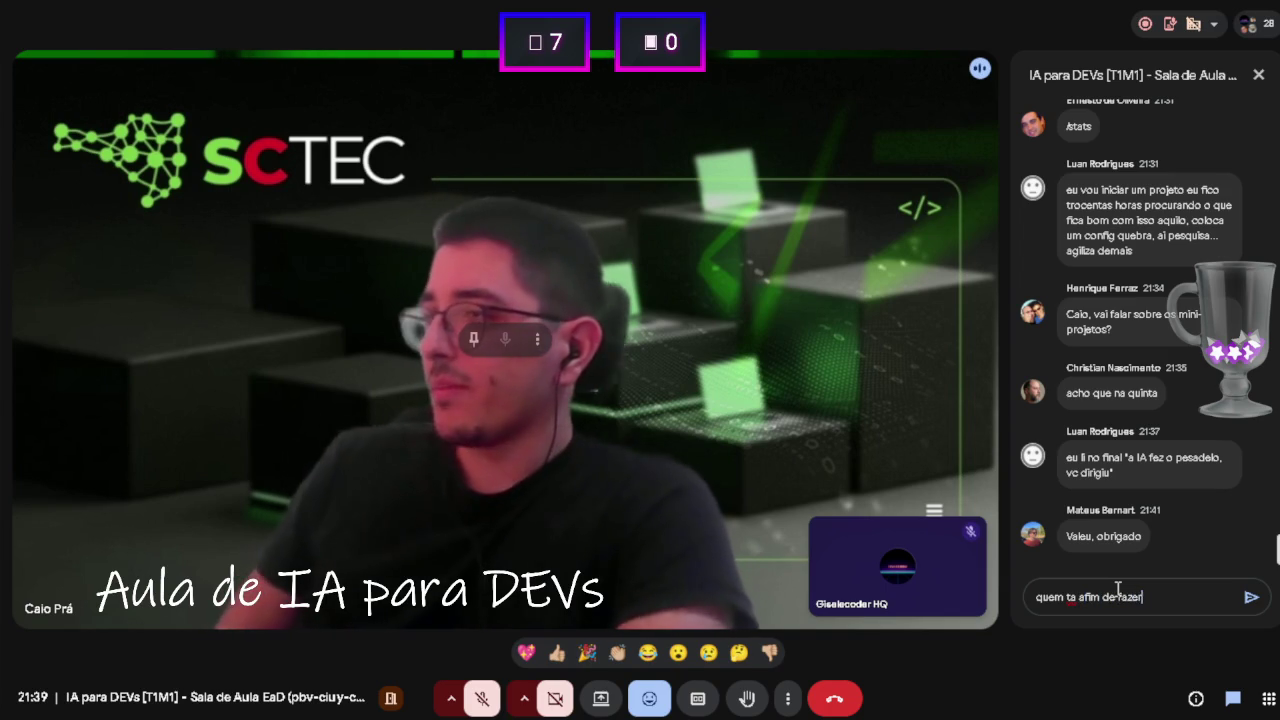
pyautogui.write('o trabal')
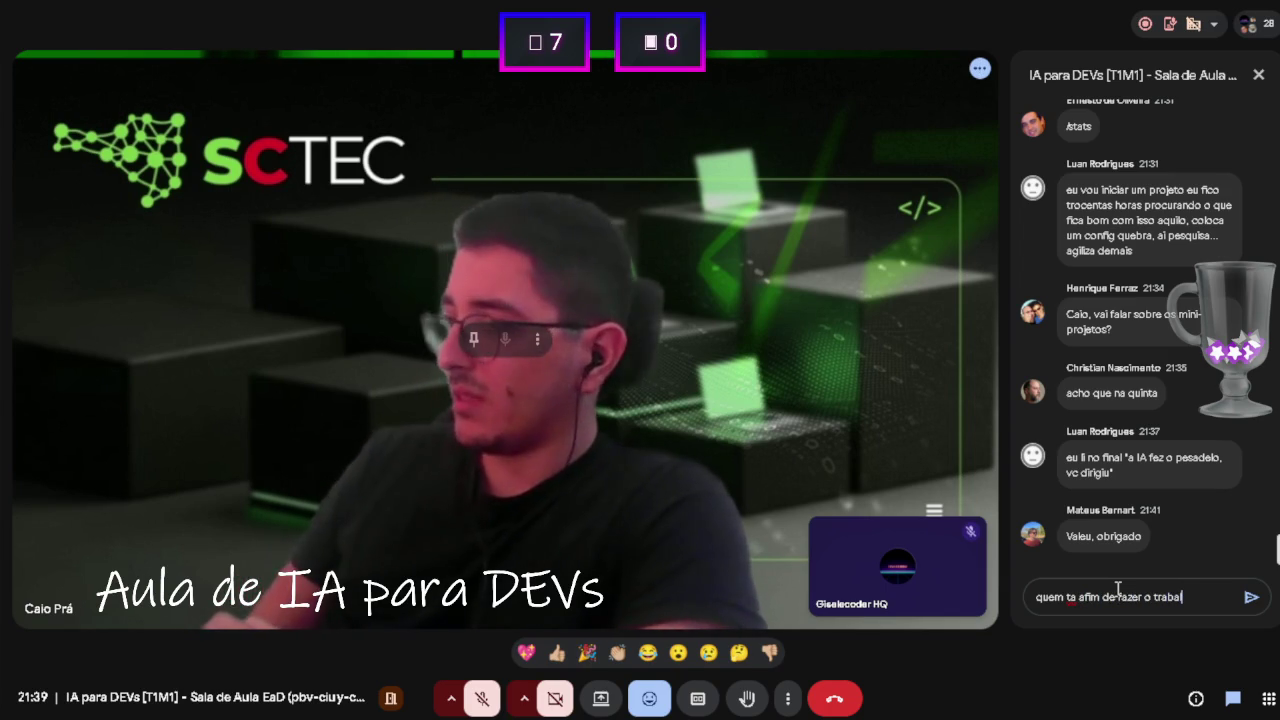
pyautogui.write('ho comigo:')
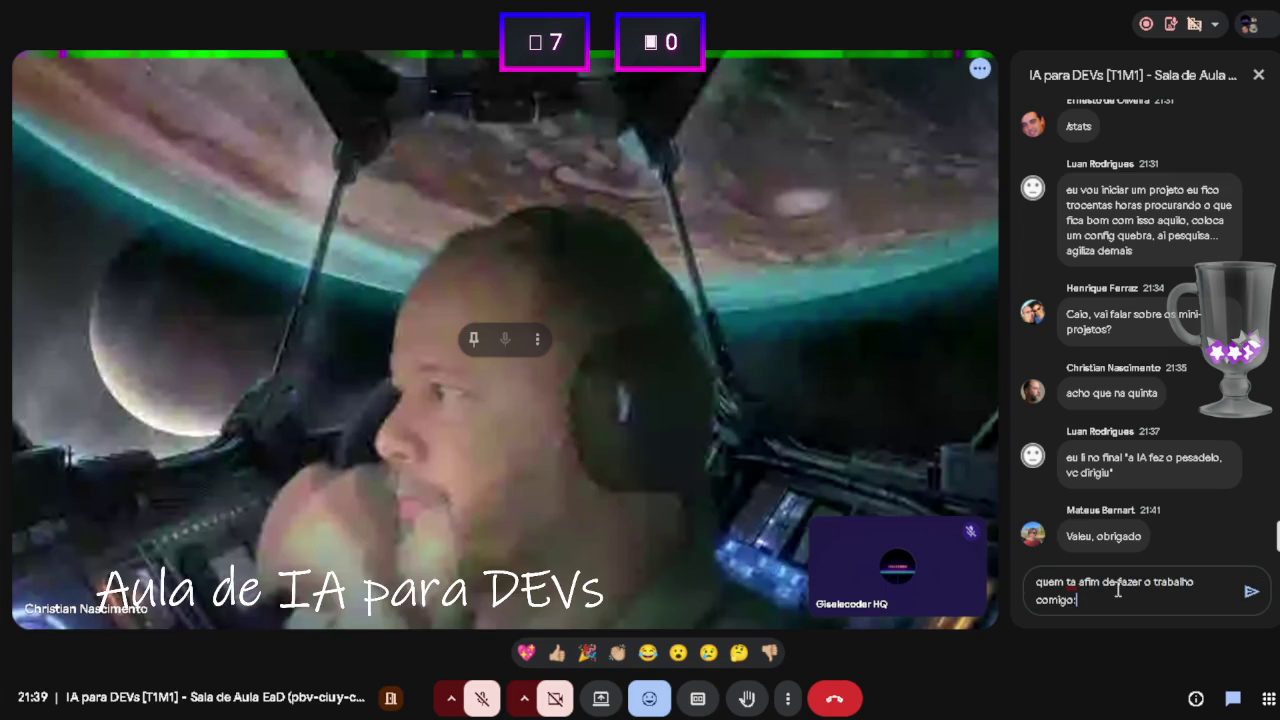
pyautogui.press('Return')
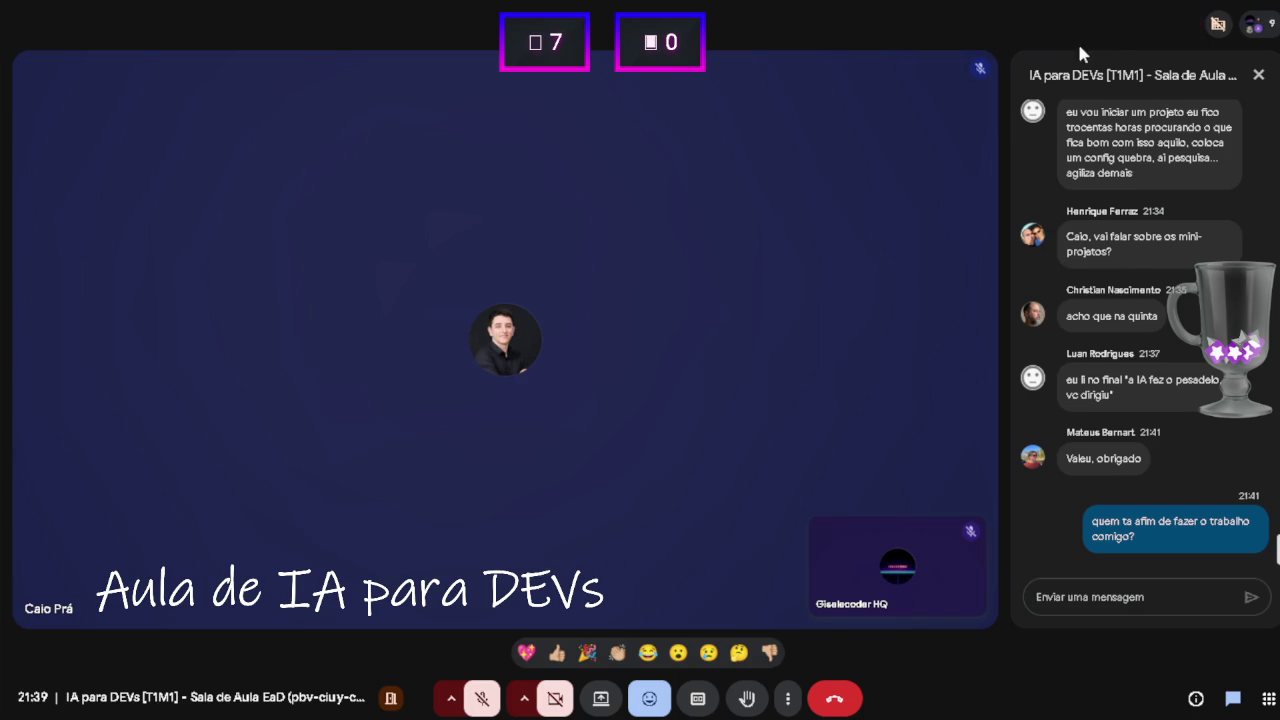
# - Close the chat panel and hang up the class call
pyautogui.moveTo(1265, 30)
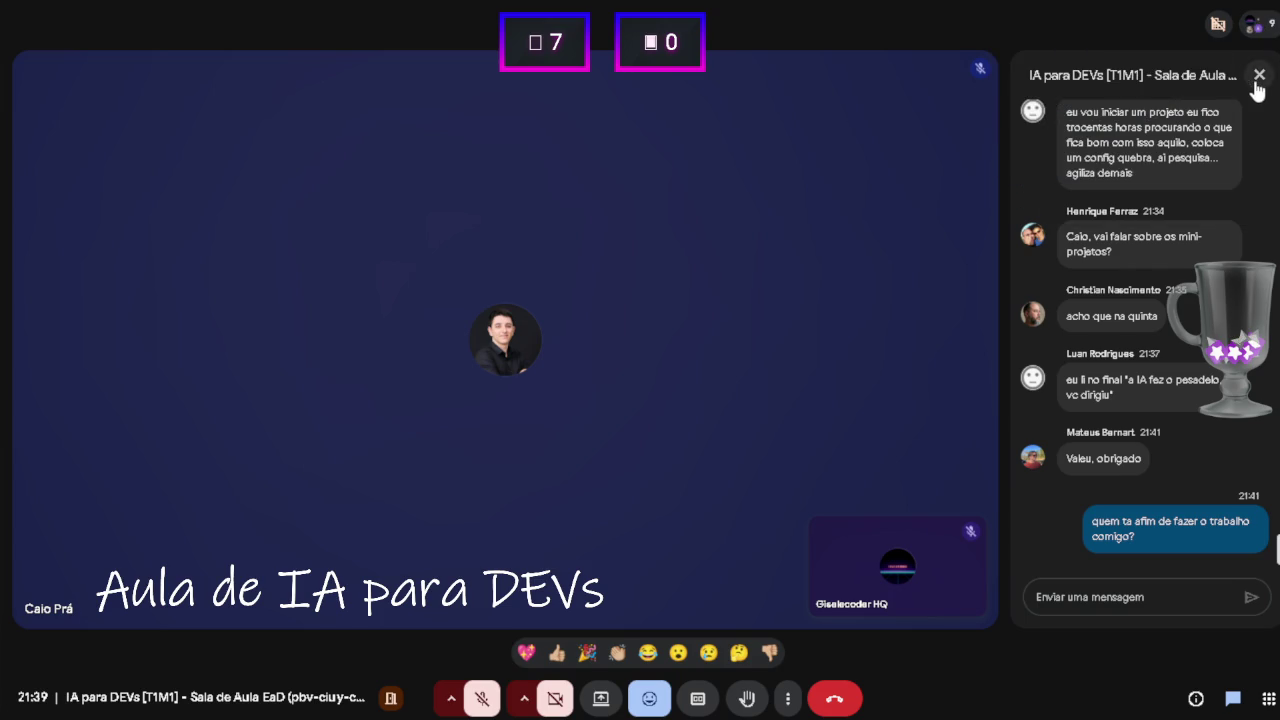
pyautogui.click(1259, 75)
pyautogui.click(835, 698)
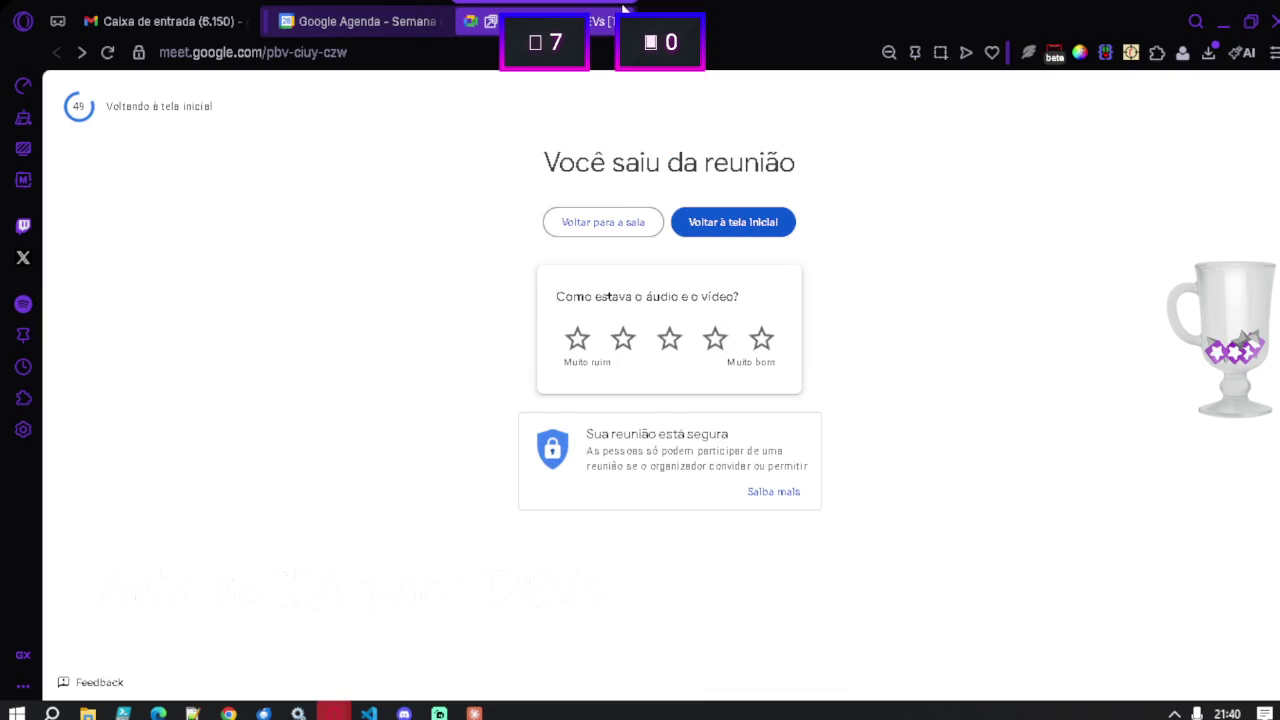
# - Close the Meet tab to return to Google Calendar, then minimize the browser
pyautogui.click(621, 21)
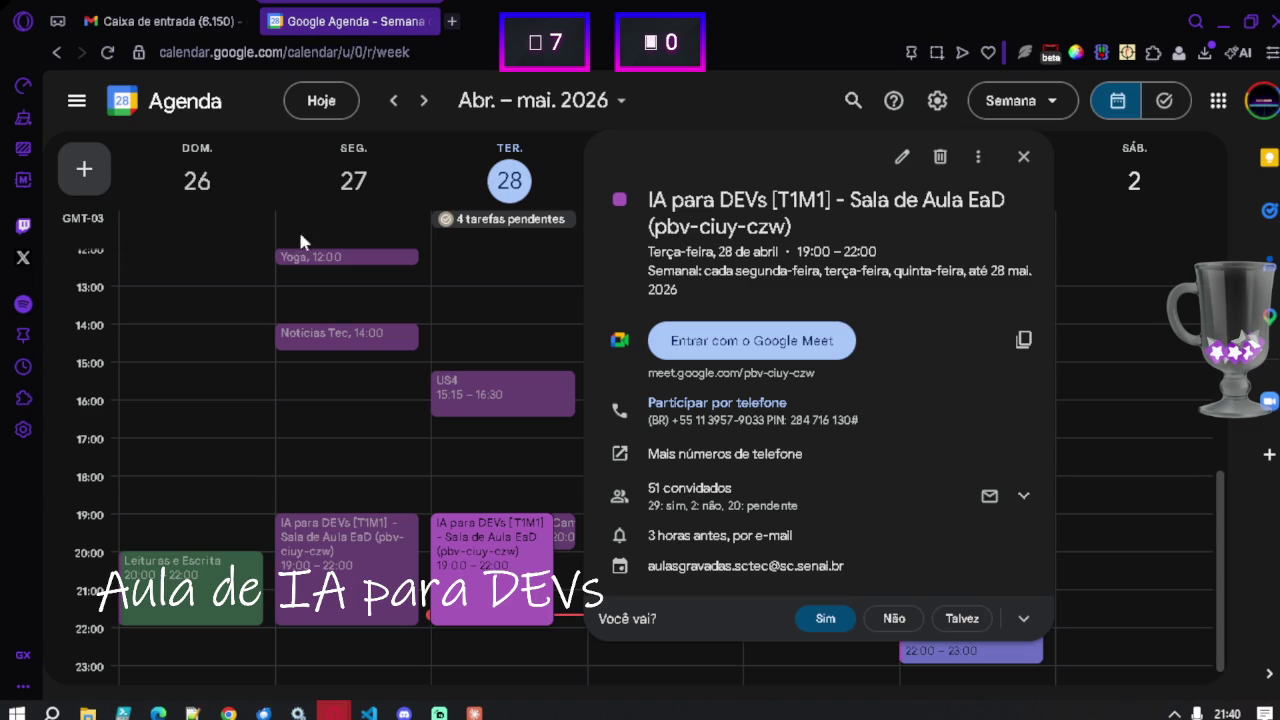
pyautogui.click(1222, 22)
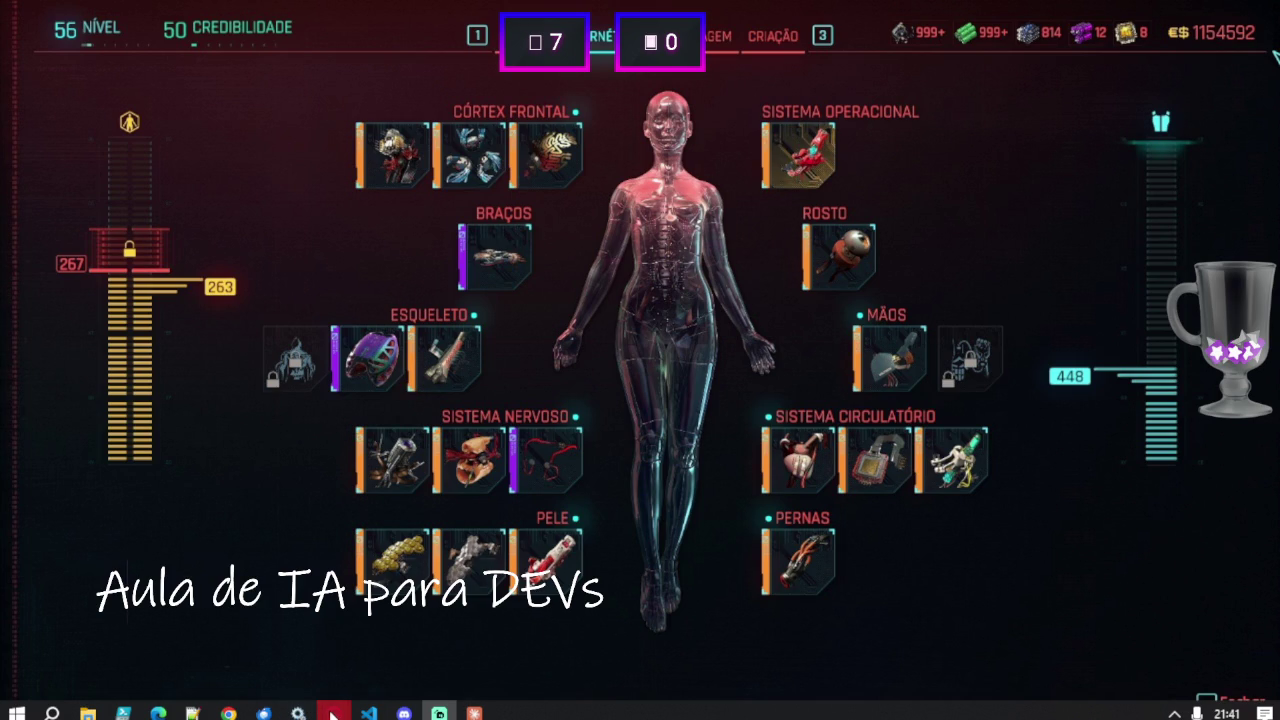
pyautogui.moveTo(333, 712)
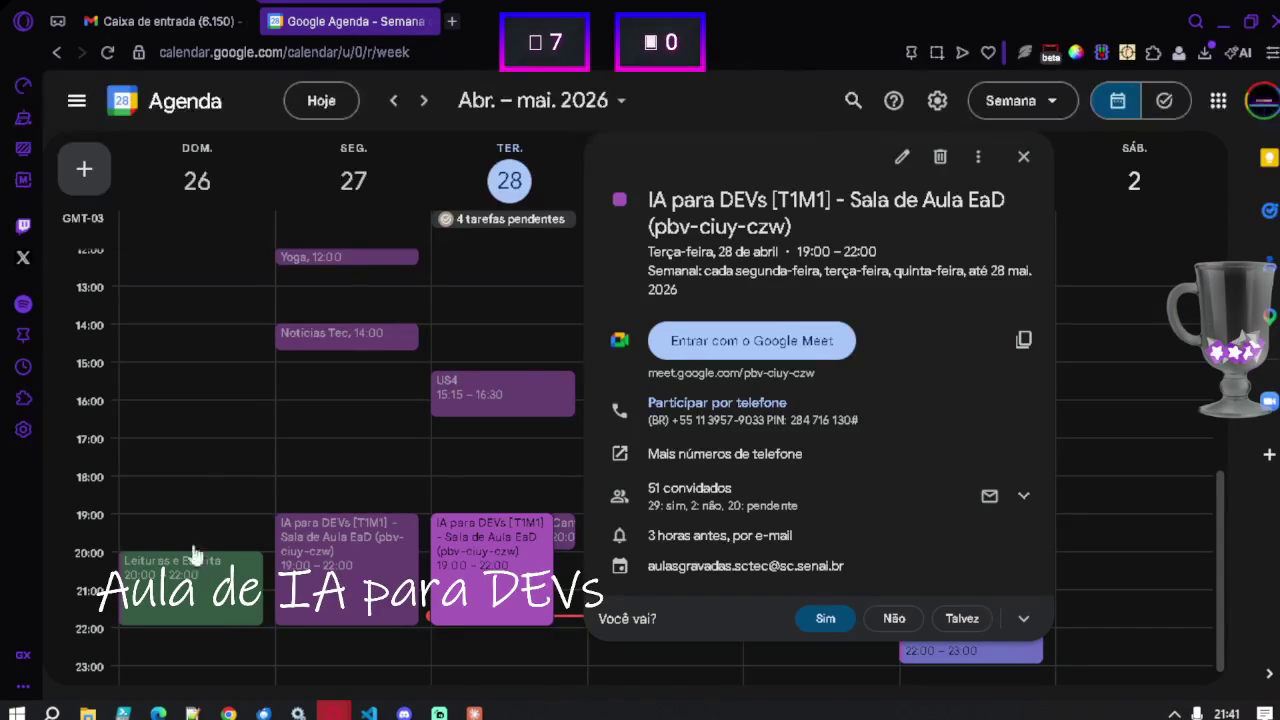